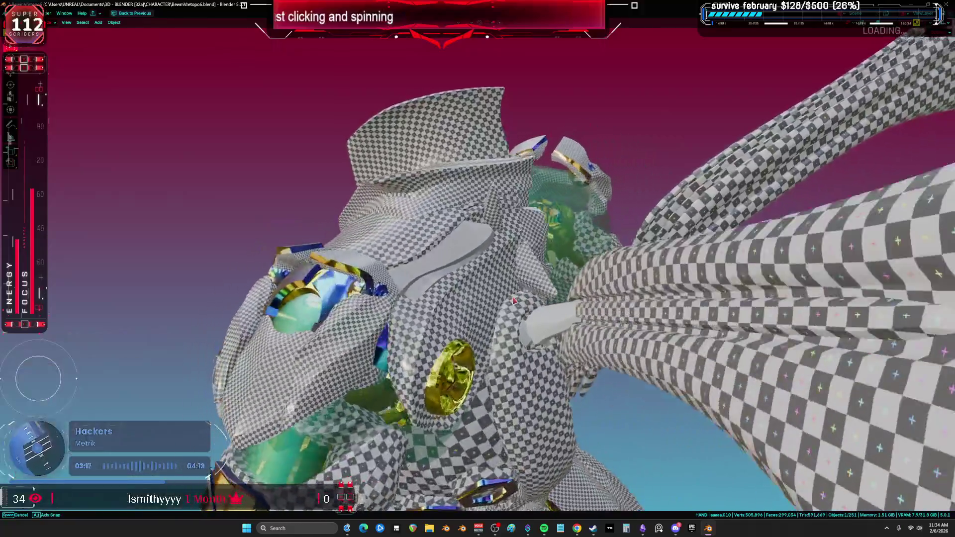
Orbit to the back of the thigh and select the linked thigh armour flap pieces in Edit Mode.
mouse_move(430, 274)
middle_down()
mouse_move(440, 256)
mouse_move(462, 263)
mouse_move(471, 228)
mouse_move(431, 233)
mouse_move(493, 185)
mouse_move(479, 244)
middle_up()
key(shift+alt+z)
key(shift+alt+z)
key(shift+alt+z)
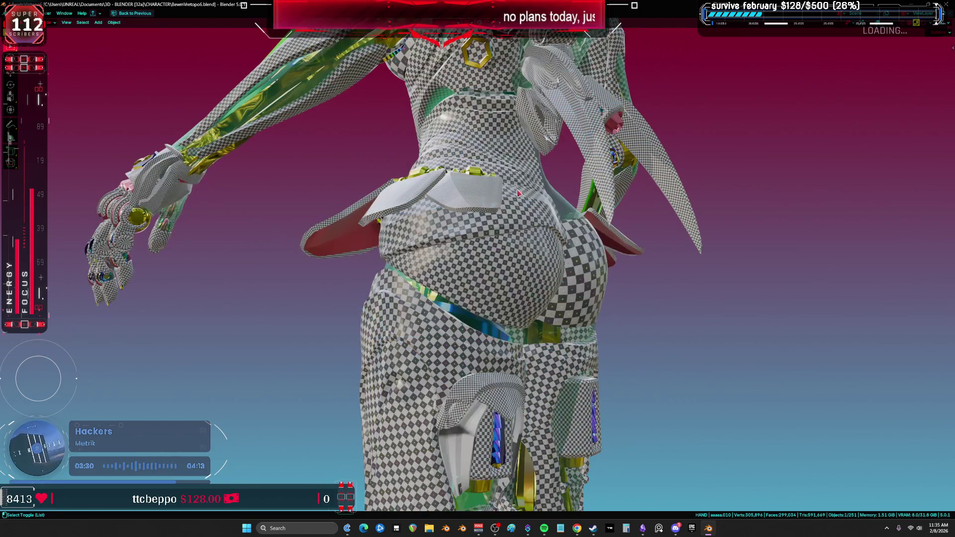
mouse_move(520, 338)
middle_down()
mouse_move(471, 324)
mouse_move(626, 298)
middle_up()
key(Tab)
key(l)
key(l)
key(ctrl+space)
Show the material settings and unwrap the selected flap pieces with Minimum Stretch.
click(448, 404)
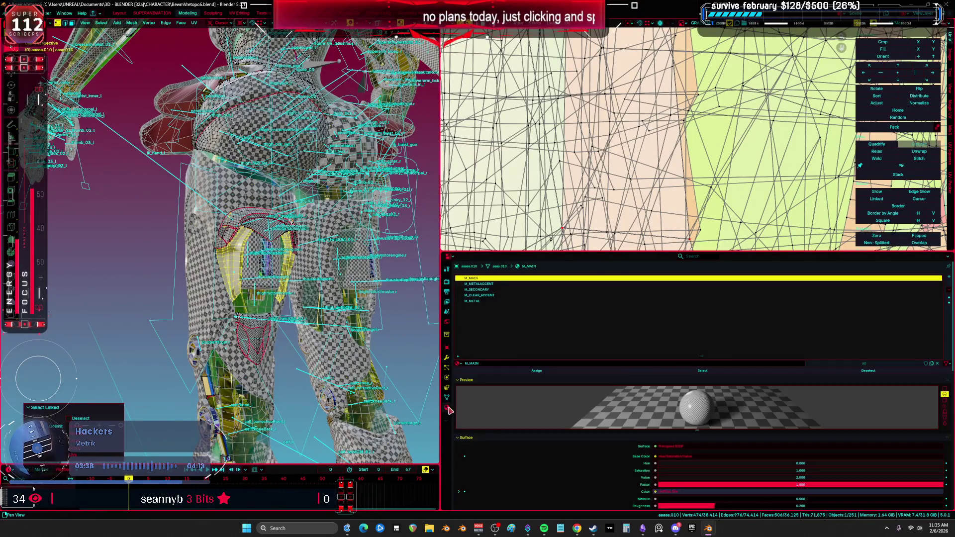
key(shift+alt+z)
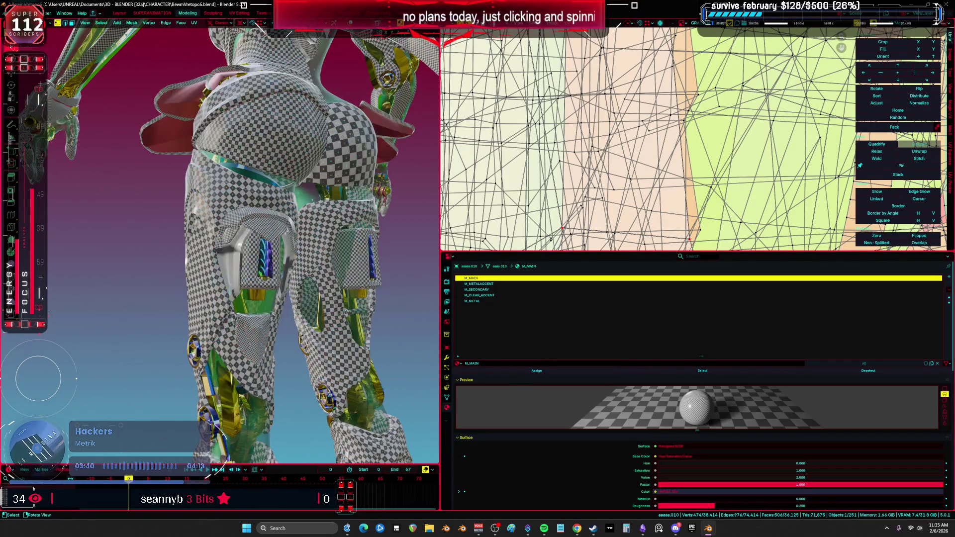
scroll(275, 307, up, 6)
key(shift+alt+z)
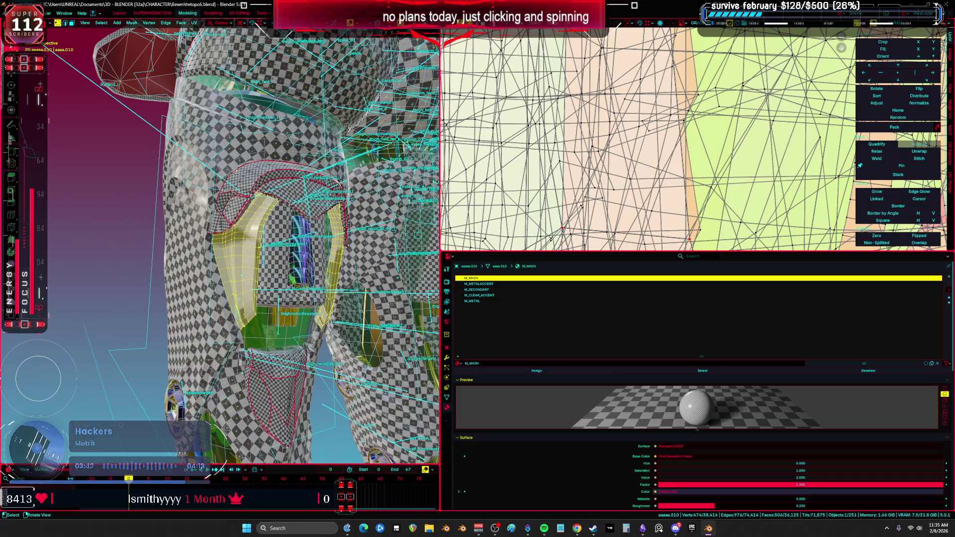
key(u)
click(250, 252)
key(shift+alt+z)
key(shift+alt+z)
key(ctrl+space)
key(Home)
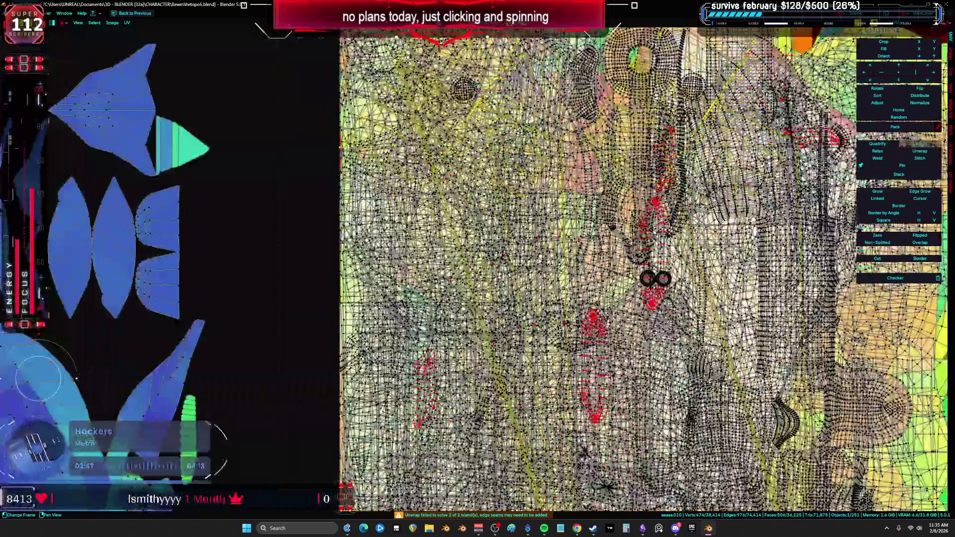
Move the new flap UV islands to the right of the existing islands.
key(g)
click(637, 245)
scroll(427, 241, down, 5)
scroll(463, 247, up, 8)
middle_drag(678, 259, 570, 236)
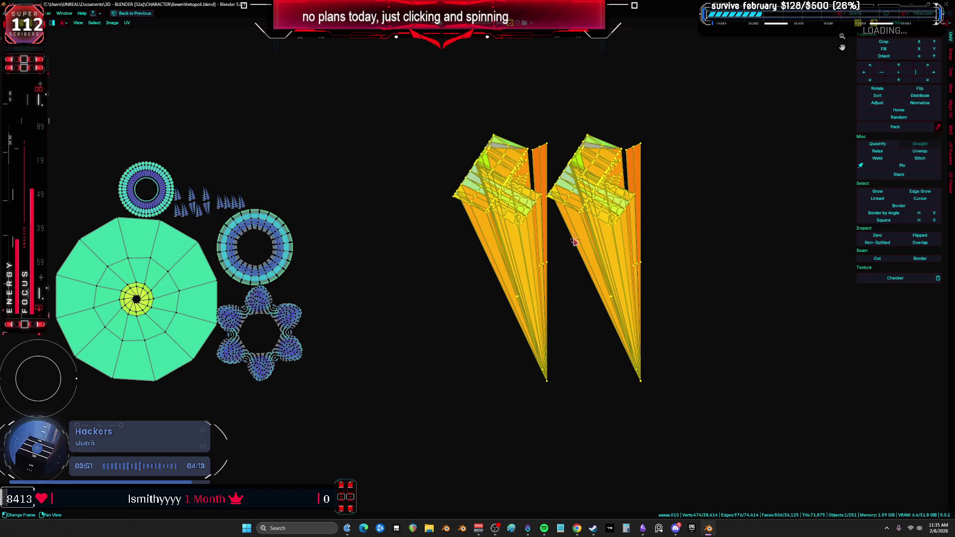
key(ctrl+space)
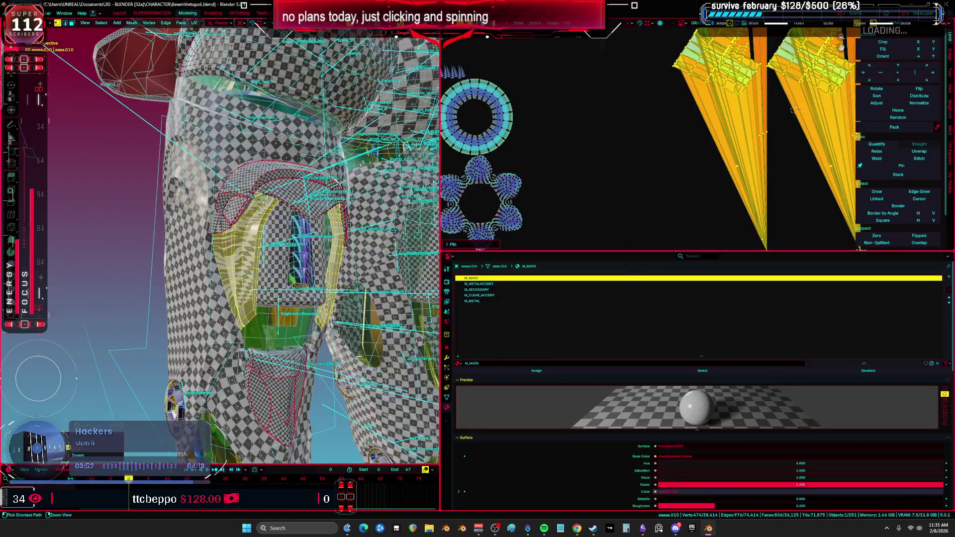
Hide the hood faces and isolate the two flap pieces in local view.
key(ctrl+space)
key(shift+h)
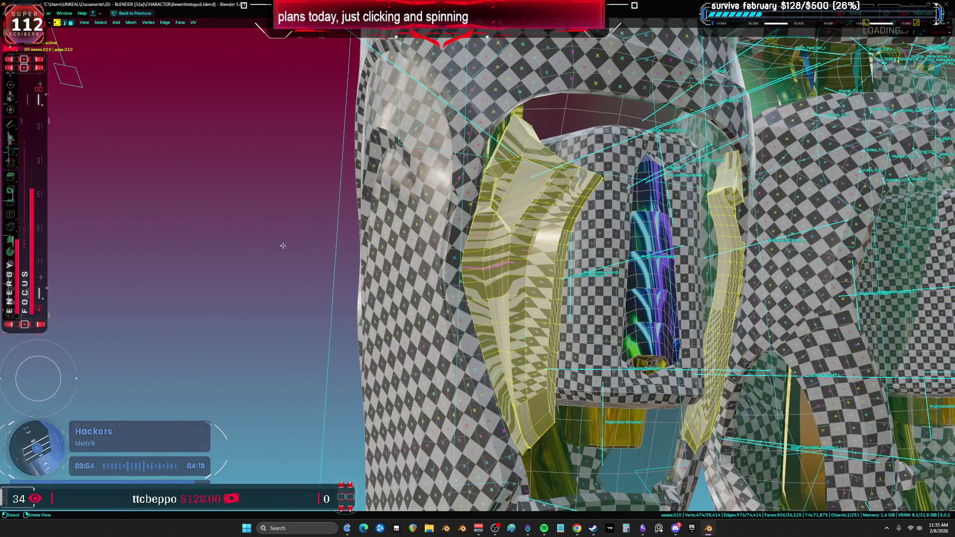
key(KP_Divide)
mouse_move(370, 257)
middle_down()
mouse_move(599, 286)
mouse_move(721, 283)
middle_up()
Inspect the flaps' edges, select all their geometry and leave local view.
key(2)
key(alt+a)
scroll(601, 321, up, 5)
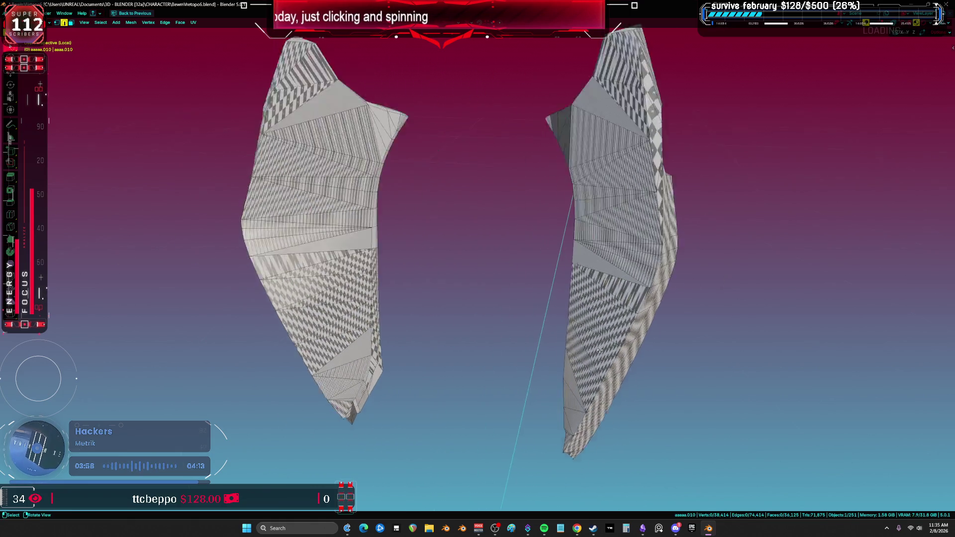
scroll(602, 322, down, 4)
middle_drag(602, 322, 607, 335)
alt+click(590, 331)
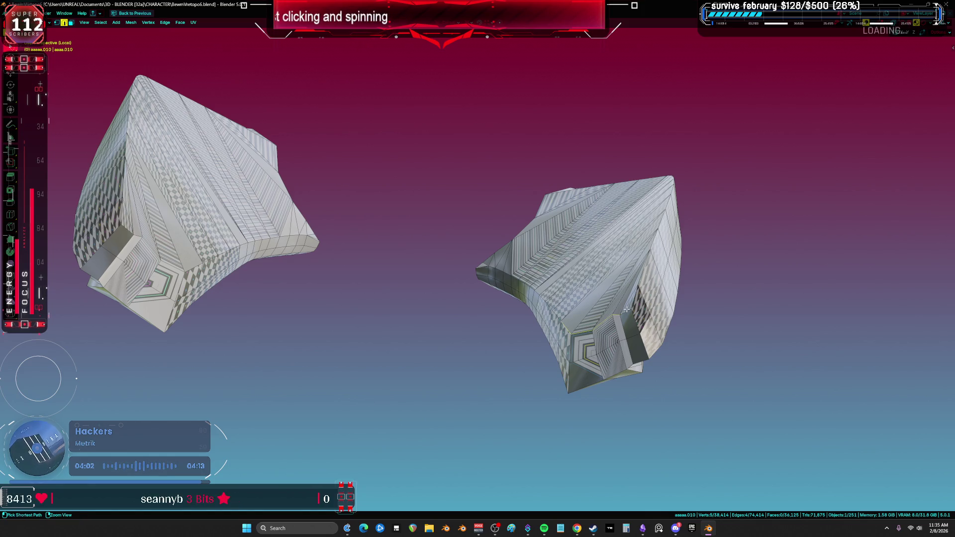
key(1)
key(a)
key(KP_Divide)
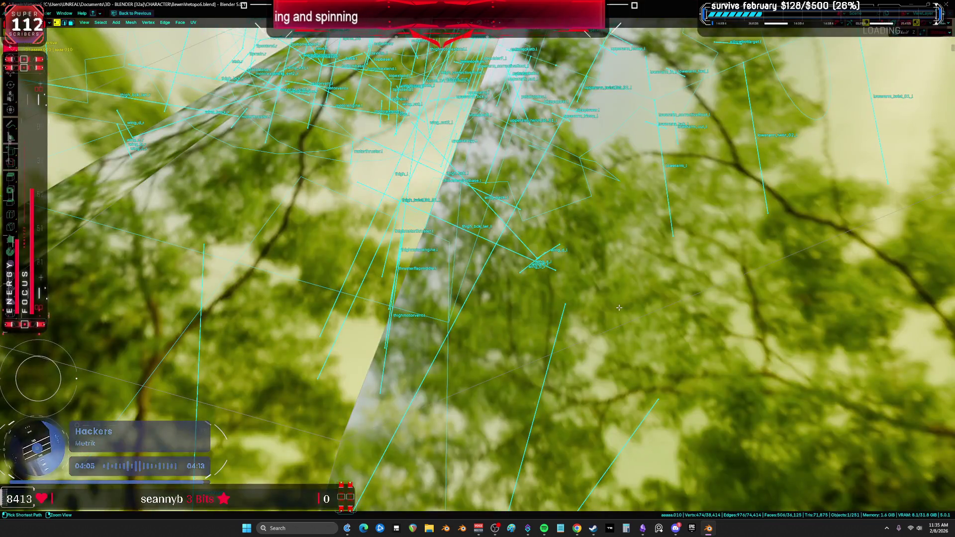
Reselect the linked flap geometry, check its UV islands, and isolate the flaps again.
mouse_move(619, 308)
middle_down()
mouse_move(478, 340)
mouse_move(460, 292)
middle_up()
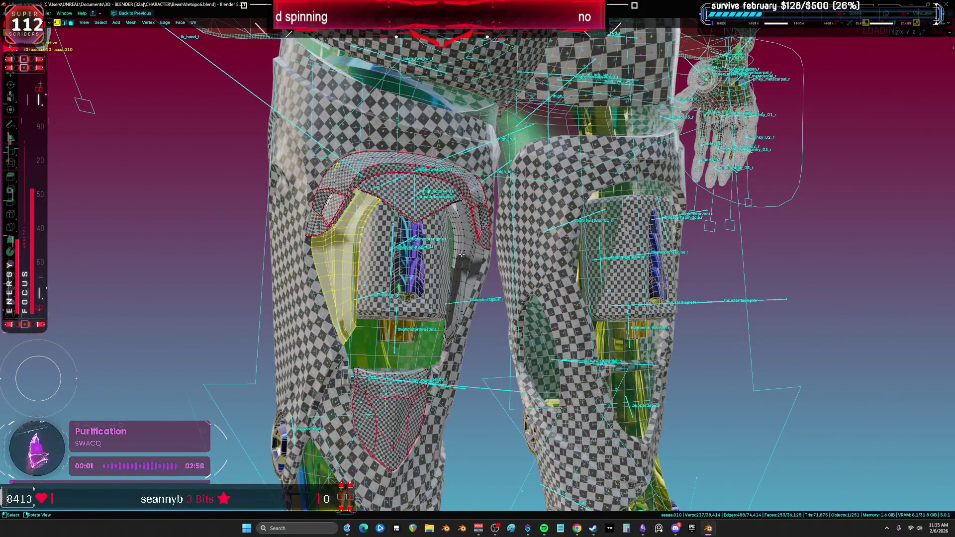
key(ctrl+l)
key(ctrl+KP_1)
key(ctrl+space)
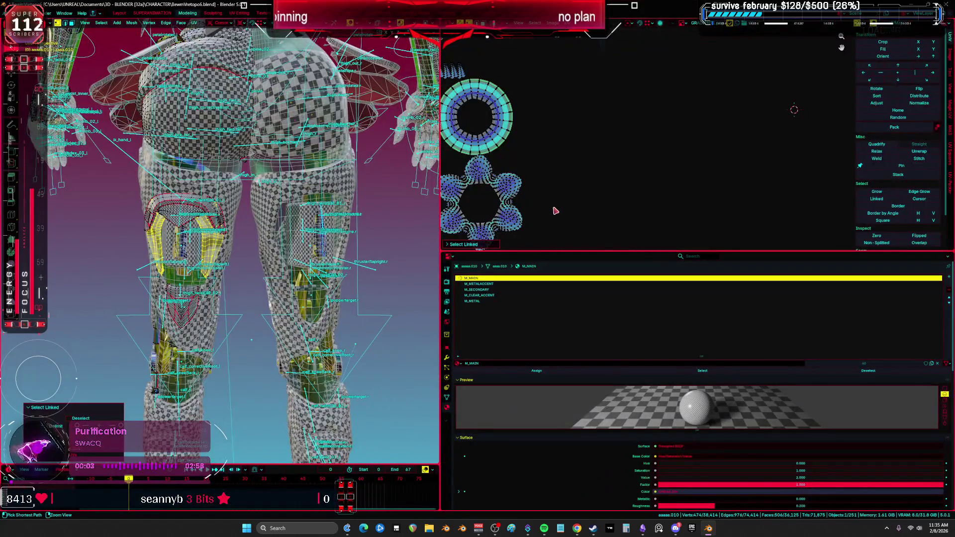
scroll(556, 211, up, 10)
key(ctrl+space)
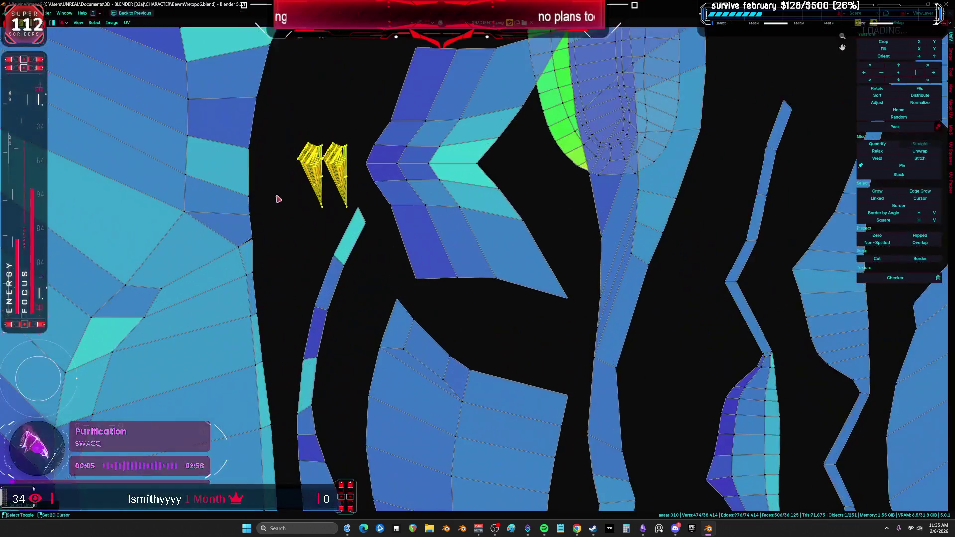
scroll(285, 199, up, 5)
scroll(373, 251, down, 12)
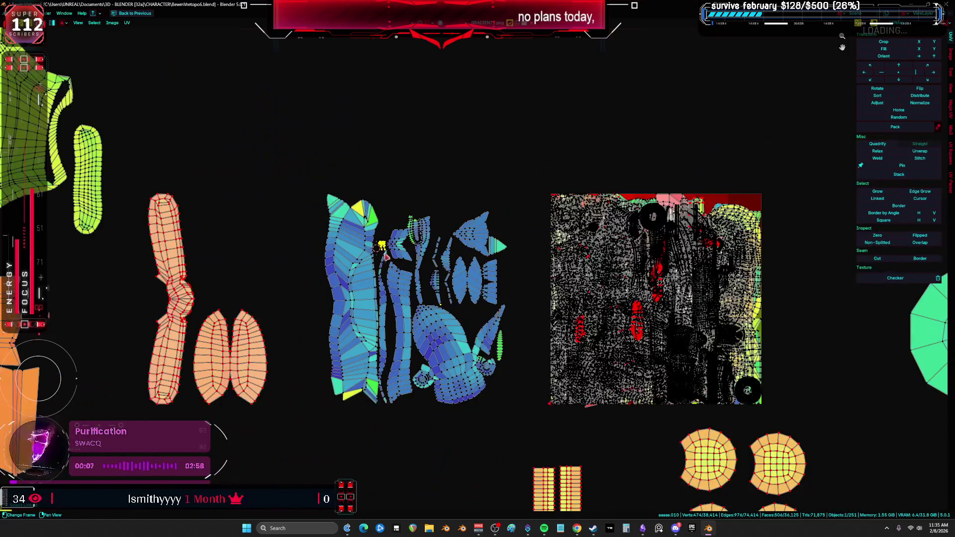
key(ctrl+space)
key(ctrl+space)
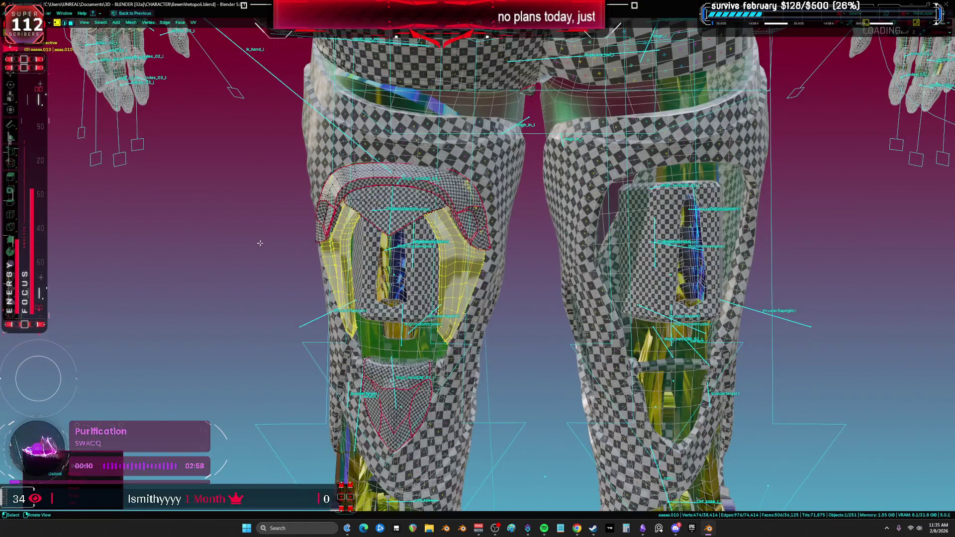
key(KP_Divide)
key(shift+h)
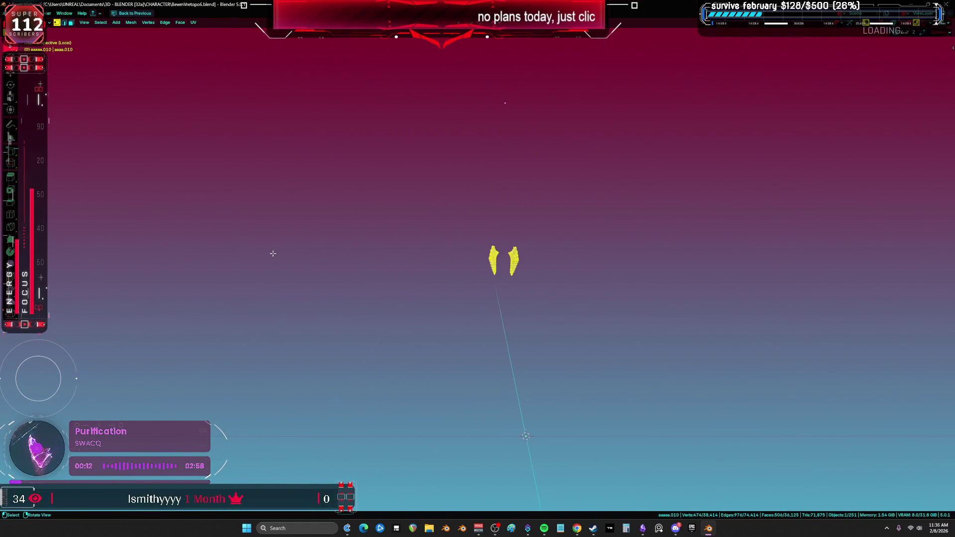
Frame the isolated flaps in solid shading and start selecting border edges toward the flap tip.
key(KP_Decimal)
key(alt+z)
key(2)
key(alt+a)
mouse_move(442, 181)
middle_down()
mouse_move(390, 185)
mouse_move(397, 147)
mouse_move(368, 164)
middle_up()
shift+click(398, 149)
scroll(357, 168, up, 2)
scroll(358, 168, down, 2)
shift+click(352, 219)
mouse_move(352, 218)
middle_down()
mouse_move(450, 167)
mouse_move(477, 201)
middle_up()
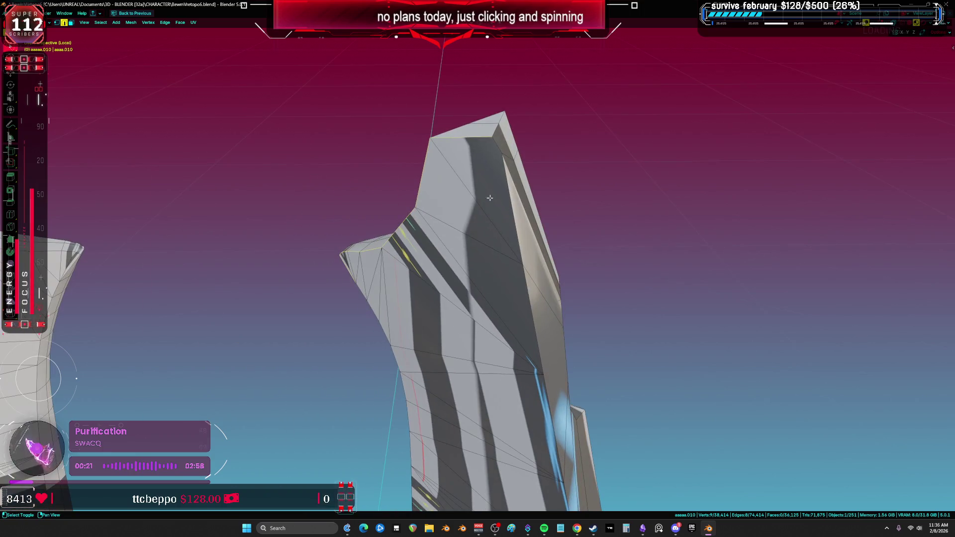
shift+middle_drag(502, 171, 439, 102)
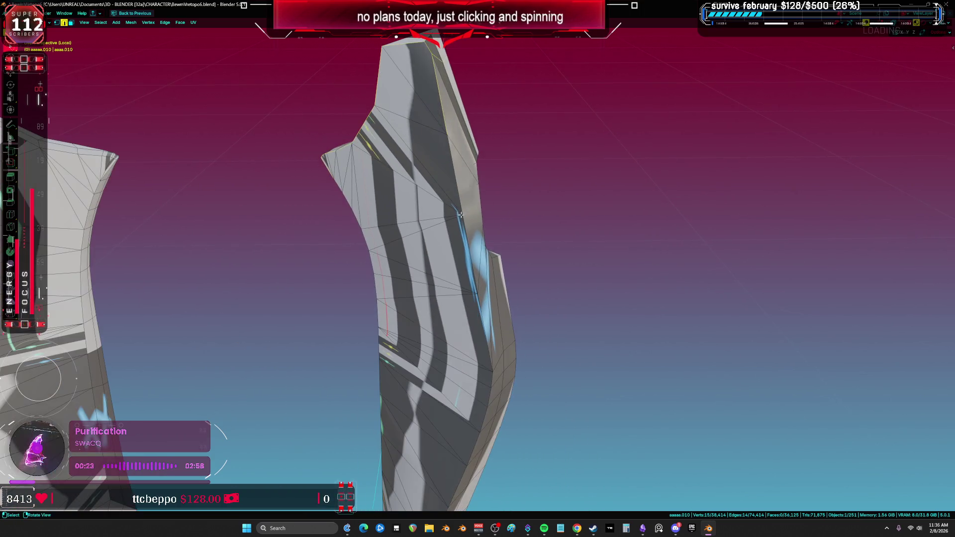
key(1)
key(3)
key(1)
key(2)
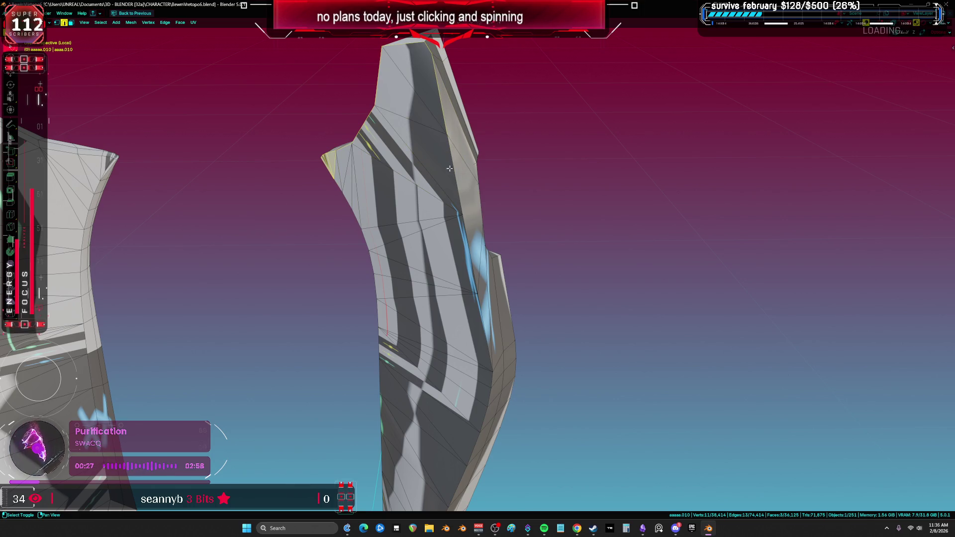
Add the remaining border edges around the flap's underside, corner and top to finish the path.
mouse_move(476, 188)
middle_down()
mouse_move(443, 171)
mouse_move(529, 164)
mouse_move(428, 178)
middle_up()
mouse_move(438, 252)
middle_down()
mouse_move(422, 226)
mouse_move(429, 179)
mouse_move(429, 241)
mouse_move(374, 215)
middle_up()
shift+click(425, 291)
middle_drag(424, 291, 490, 177)
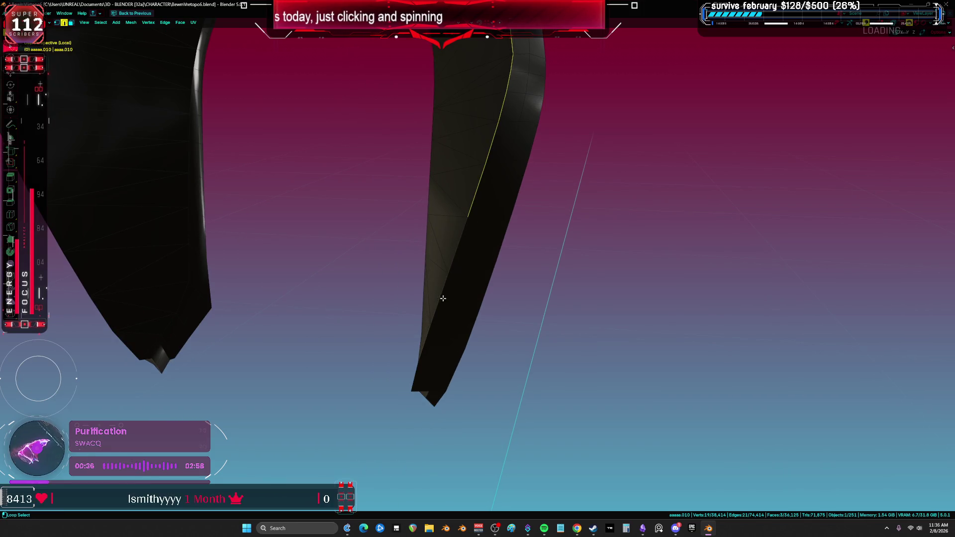
mouse_move(457, 252)
middle_down()
mouse_move(476, 224)
mouse_move(409, 279)
mouse_move(341, 294)
mouse_move(535, 315)
middle_up()
mouse_move(542, 358)
middle_down()
mouse_move(447, 330)
mouse_move(343, 256)
middle_up()
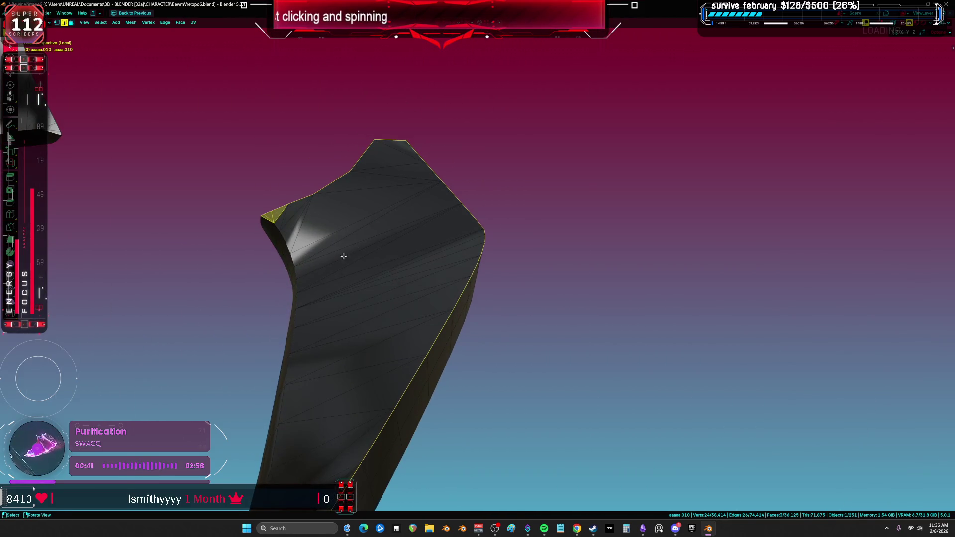
ctrl+click(277, 226)
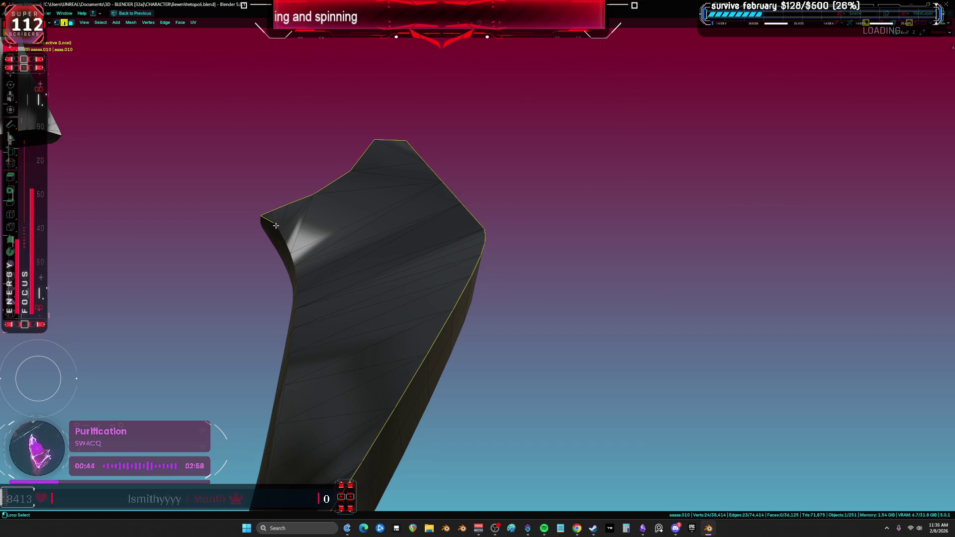
ctrl+click(297, 273)
mouse_move(297, 272)
middle_down()
mouse_move(341, 337)
mouse_move(473, 294)
mouse_move(333, 98)
middle_up()
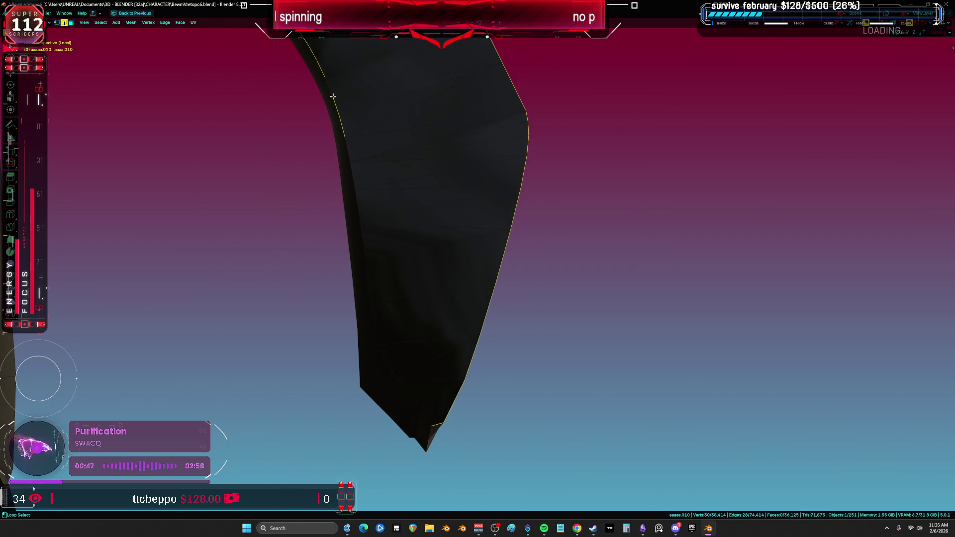
shift+click(352, 141)
shift+middle_drag(373, 194, 386, 217)
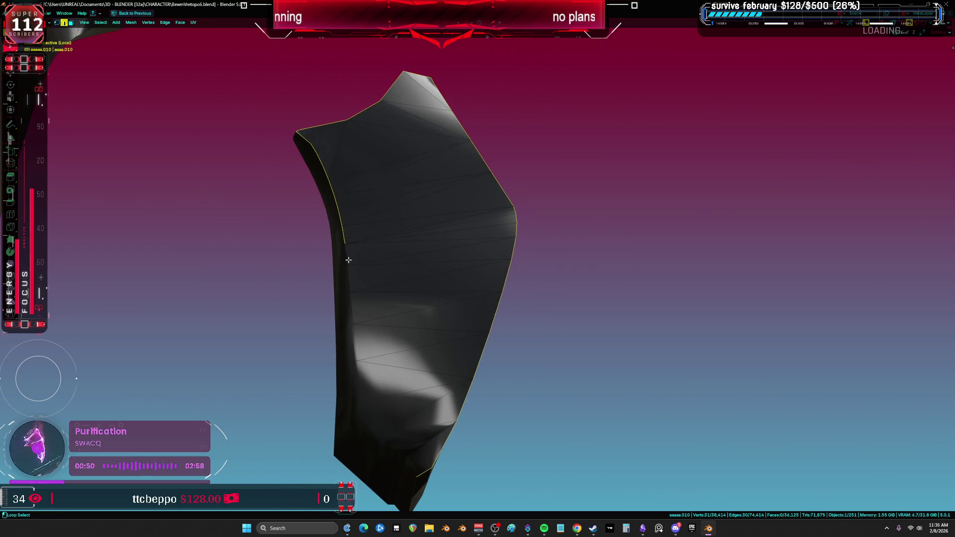
shift+middle_drag(348, 259, 377, 200)
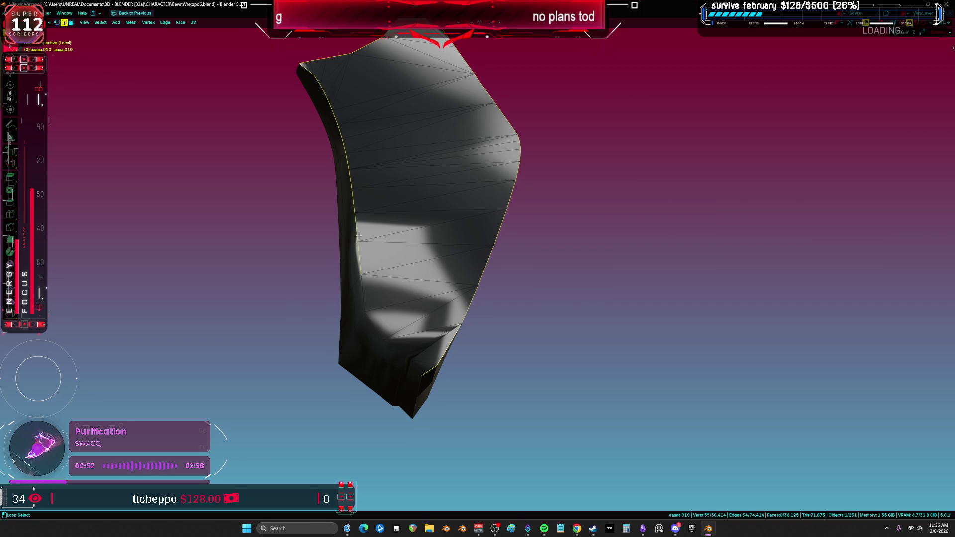
mouse_move(368, 330)
middle_down()
mouse_move(416, 256)
mouse_move(415, 324)
middle_up()
mouse_move(417, 359)
middle_down()
mouse_move(430, 343)
mouse_move(443, 366)
mouse_move(468, 363)
mouse_move(420, 326)
mouse_move(344, 412)
mouse_move(282, 317)
middle_up()
shift+click(416, 368)
Mark the selected edges as a seam and begin selecting the left flap's boundary edges.
key(ctrl+e)
click(469, 363)
alt+click(282, 317)
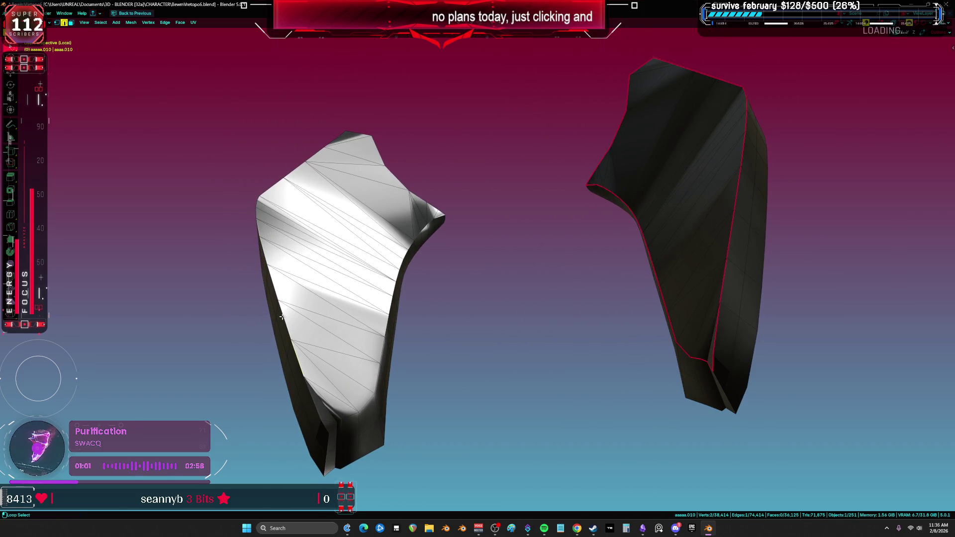
alt+shift+click(274, 187)
alt+shift+click(289, 175)
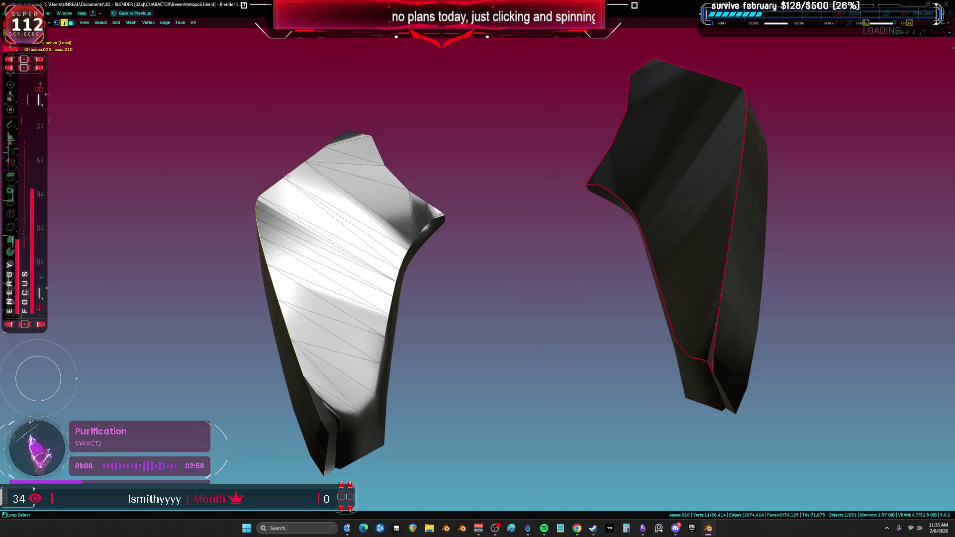
mouse_move(282, 177)
middle_down()
mouse_move(252, 219)
mouse_move(375, 179)
middle_up()
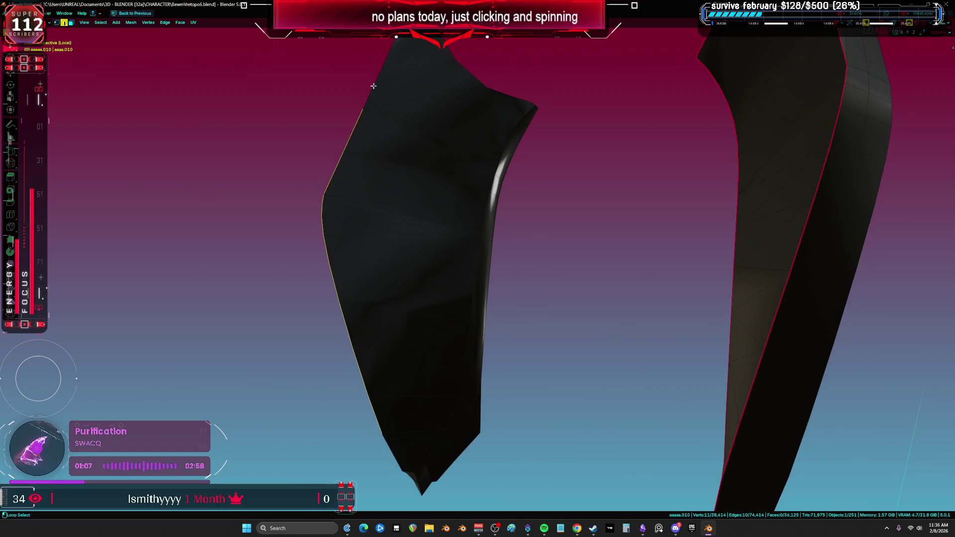
middle_drag(373, 86, 389, 87)
shift+click(390, 87)
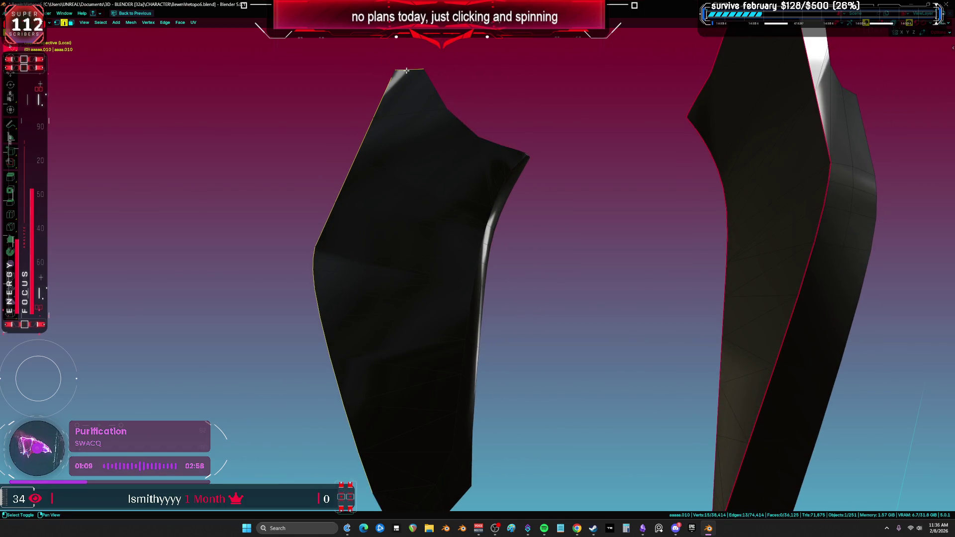
Extend the left flap's boundary selection with more edges and vertices seen from above.
mouse_move(472, 129)
middle_down()
mouse_move(424, 172)
mouse_move(414, 59)
middle_up()
mouse_move(346, 376)
middle_down()
mouse_move(311, 340)
mouse_move(350, 357)
middle_up()
shift+click(308, 338)
shift+click(350, 357)
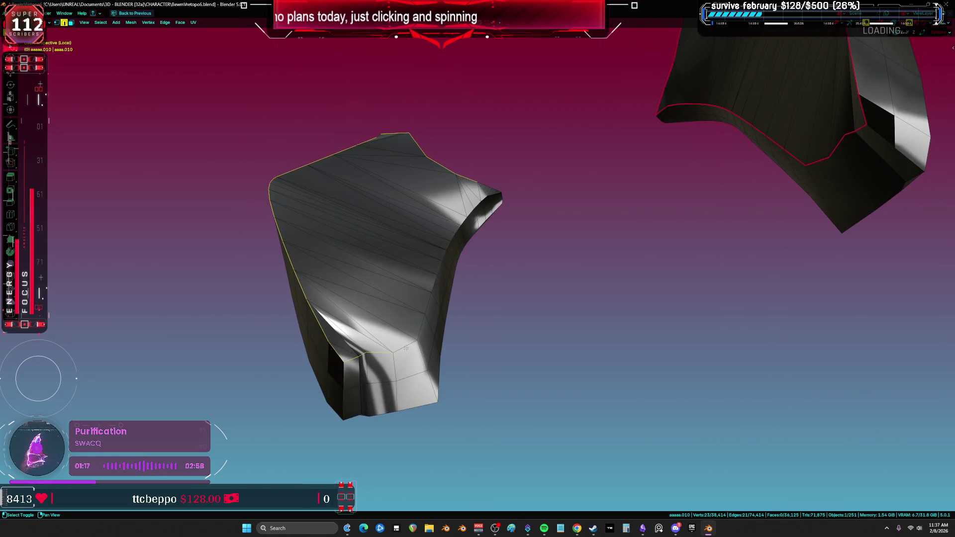
shift+click(434, 283)
mouse_move(434, 283)
middle_down()
mouse_move(375, 228)
mouse_move(394, 267)
mouse_move(380, 403)
middle_up()
shift+click(291, 280)
mouse_move(291, 280)
middle_down()
mouse_move(382, 243)
mouse_move(399, 154)
mouse_move(286, 312)
mouse_move(320, 277)
mouse_move(357, 320)
mouse_move(362, 346)
middle_up()
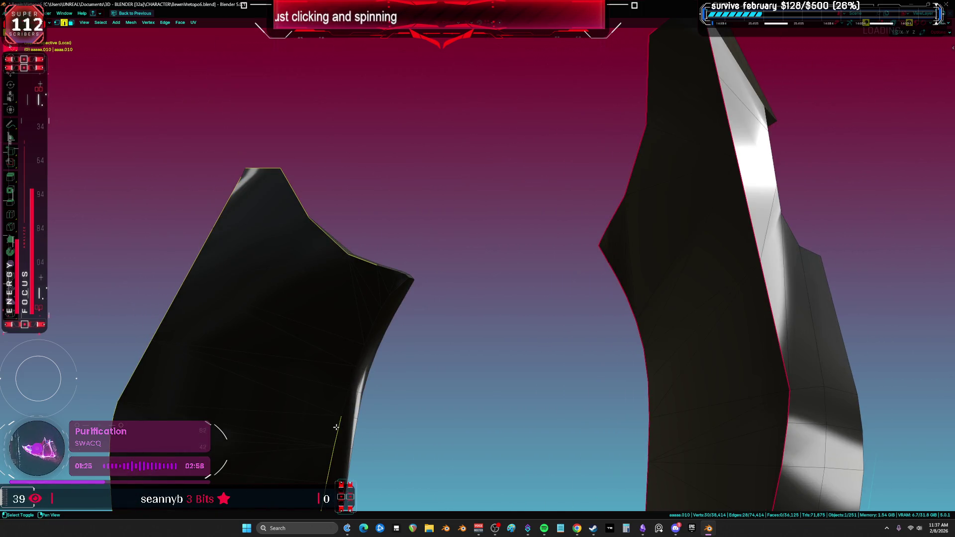
Switch to X-ray shading and add the hidden boundary vertices to the selection.
key(alt+z)
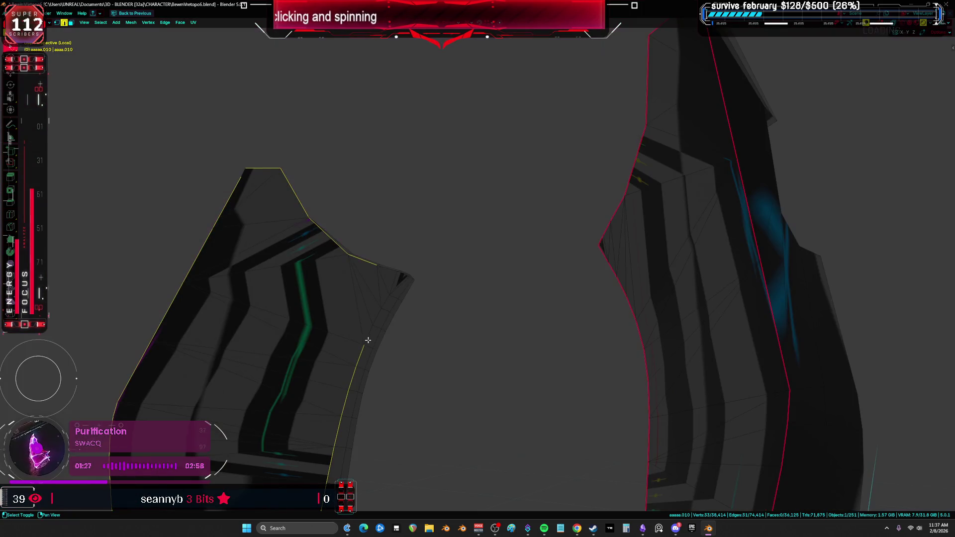
shift+click(396, 289)
mouse_move(397, 288)
middle_down()
mouse_move(425, 267)
mouse_move(465, 117)
mouse_move(362, 357)
mouse_move(437, 222)
mouse_move(416, 136)
middle_up()
shift+click(447, 156)
scroll(496, 198, down, 5)
mouse_move(497, 199)
middle_down()
mouse_move(529, 246)
mouse_move(567, 248)
mouse_move(443, 255)
mouse_move(393, 281)
middle_up()
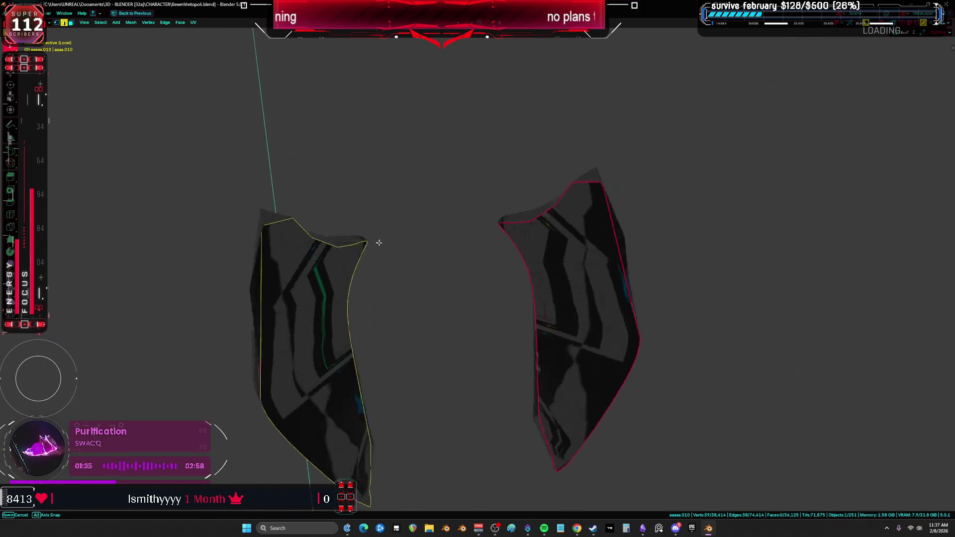
scroll(381, 288, up, 4)
Mark the boundary as a seam, select both flaps and unwrap them with Minimum Stretch.
right_click(308, 400)
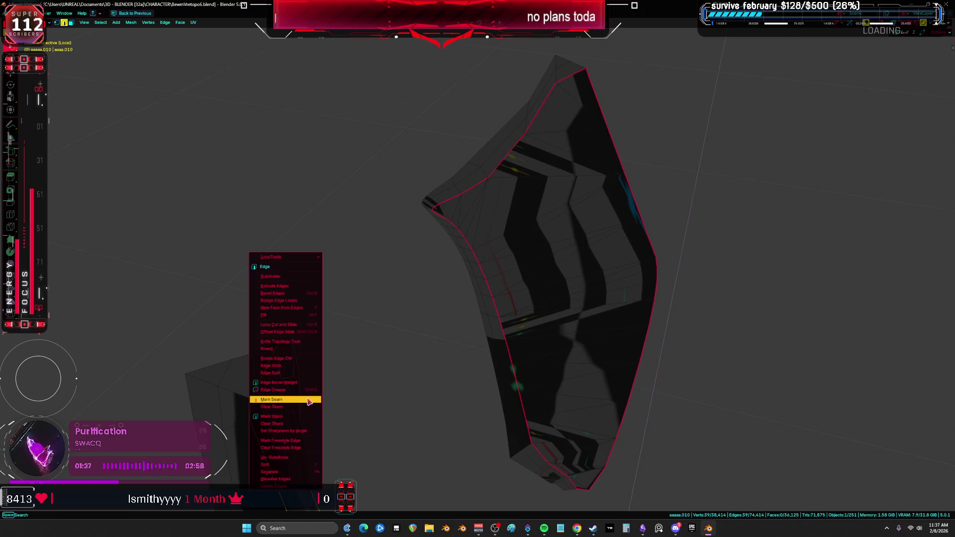
scroll(349, 348, down, 5)
key(ctrl+l)
middle_drag(348, 348, 380, 285)
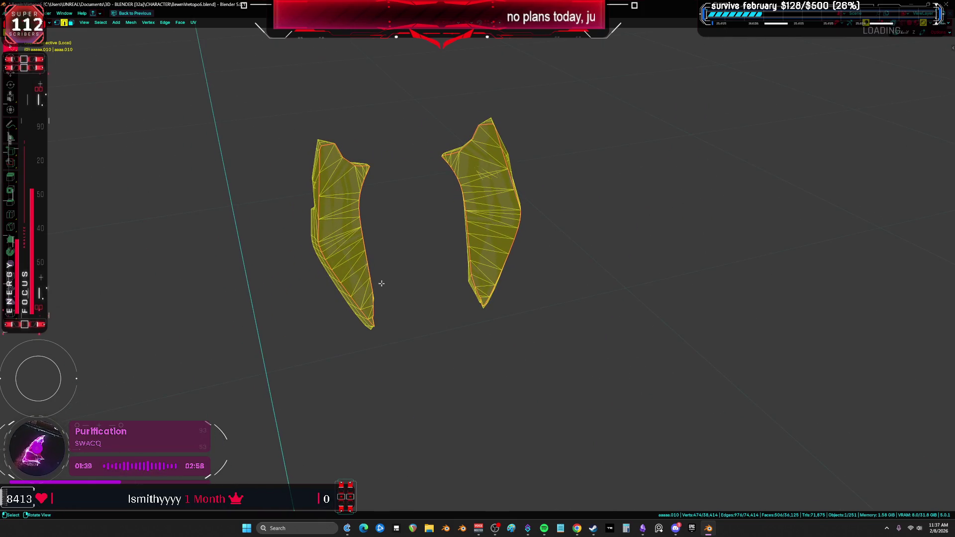
key(u)
click(389, 255)
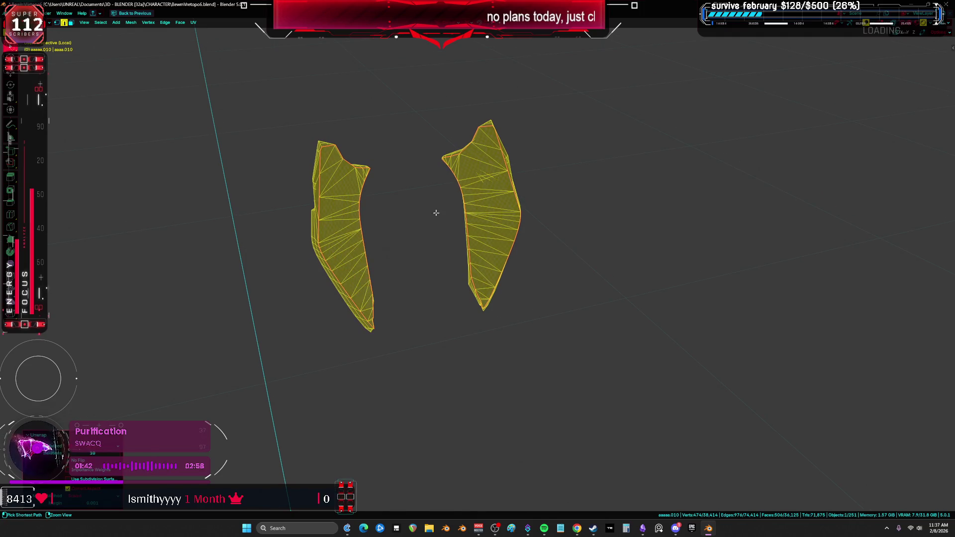
key(ctrl+space)
Check the new islands and checker texture, then return to Object Mode and exit local view.
key(ctrl+space)
key(ctrl+space)
mouse_move(249, 155)
middle_down()
mouse_move(255, 279)
mouse_move(546, 272)
mouse_move(526, 268)
middle_up()
key(ctrl+space)
key(alt+a)
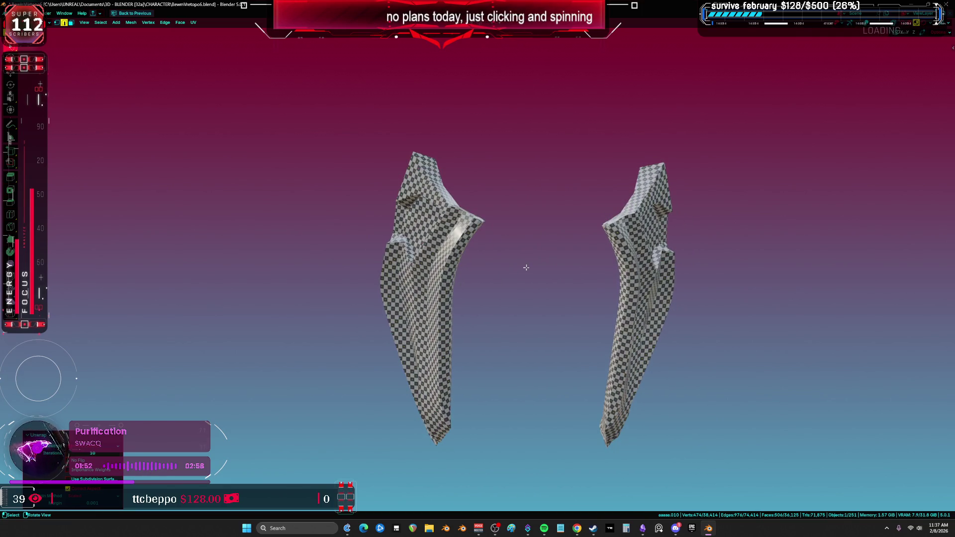
key(Tab)
key(KP_Divide)
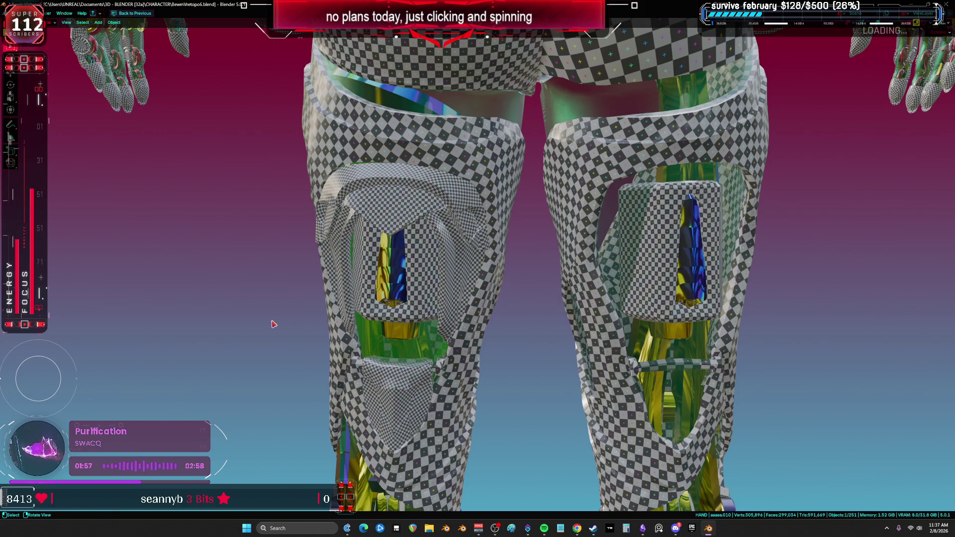
Save BewmVretopo6.blend, then orbit the full character and snap to front view.
key(ctrl+s)
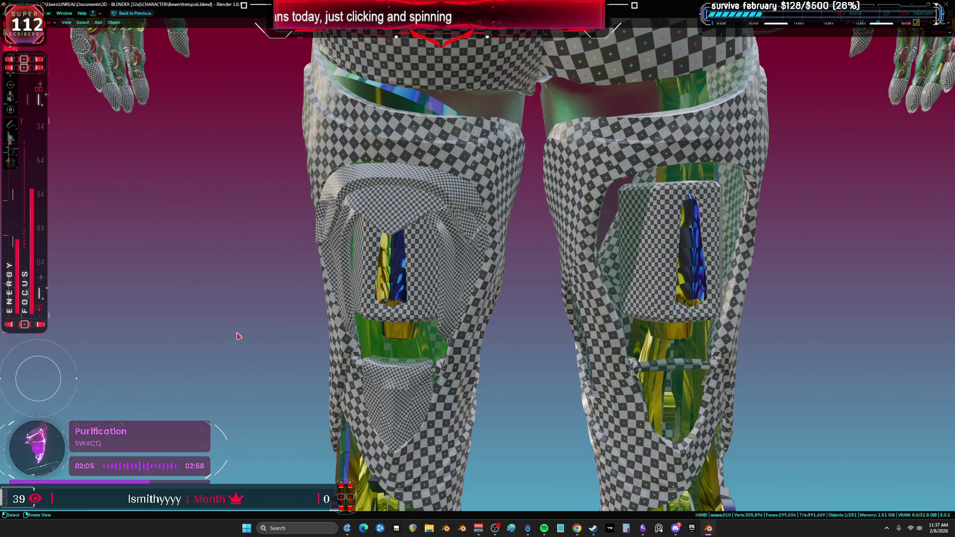
scroll(267, 254, down, 10)
mouse_move(478, 231)
middle_down()
mouse_move(533, 299)
mouse_move(589, 306)
middle_up()
key(shift+alt+z)
key(shift+alt+z)
key(shift+alt+z)
key(shift+alt+z)
middle_drag(473, 294, 463, 268)
scroll(458, 256, up, 5)
key(KP_1)
scroll(458, 257, up, 3)
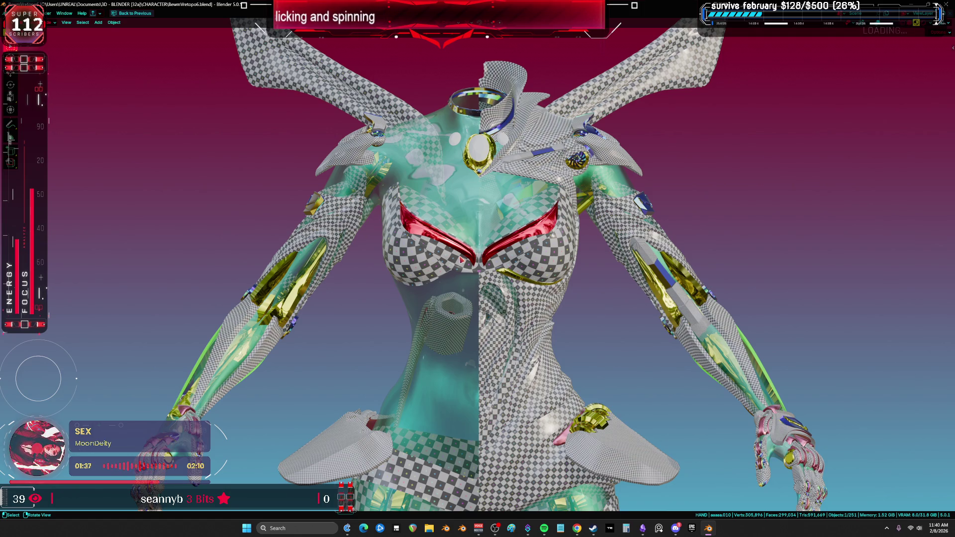
Select the DS_FlapA hip flap, cancelling an accidental move.
scroll(585, 290, down, 1)
mouse_move(564, 280)
shift+middle_down()
mouse_move(554, 265)
mouse_move(540, 305)
shift+middle_up()
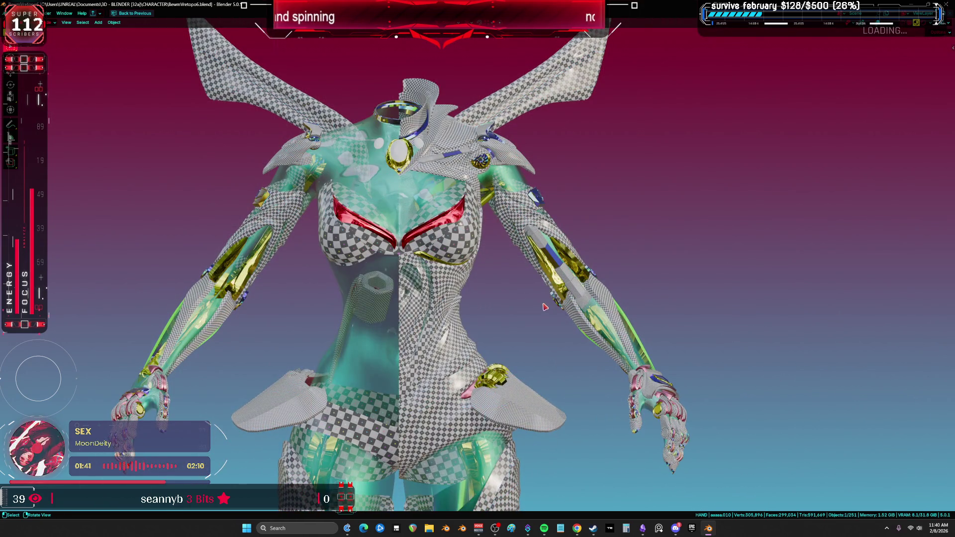
scroll(520, 309, up, 10)
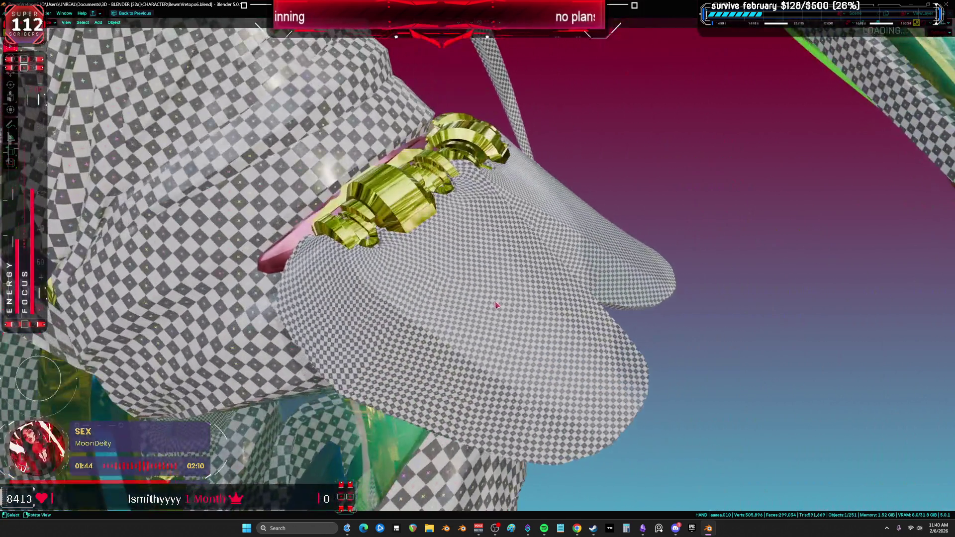
scroll(496, 305, down, 2)
click(487, 308)
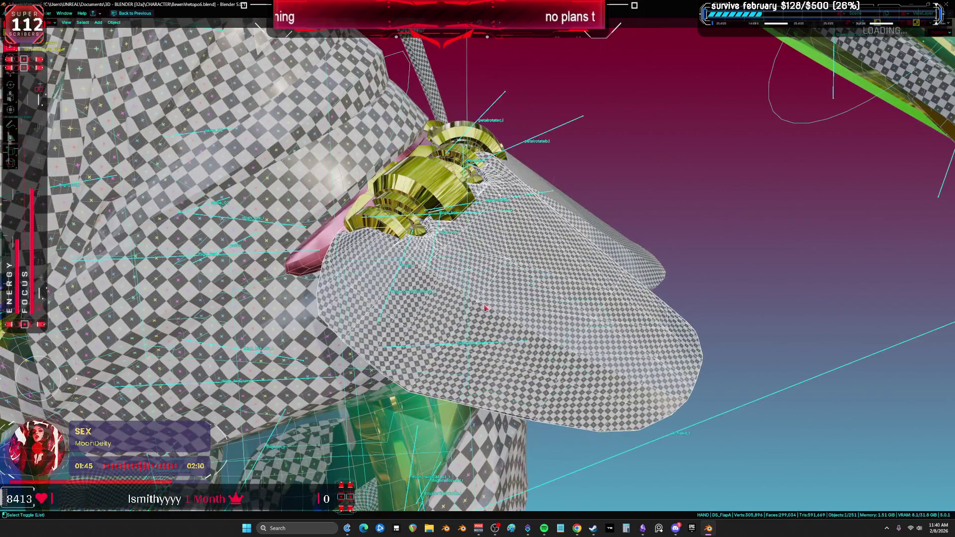
key(g)
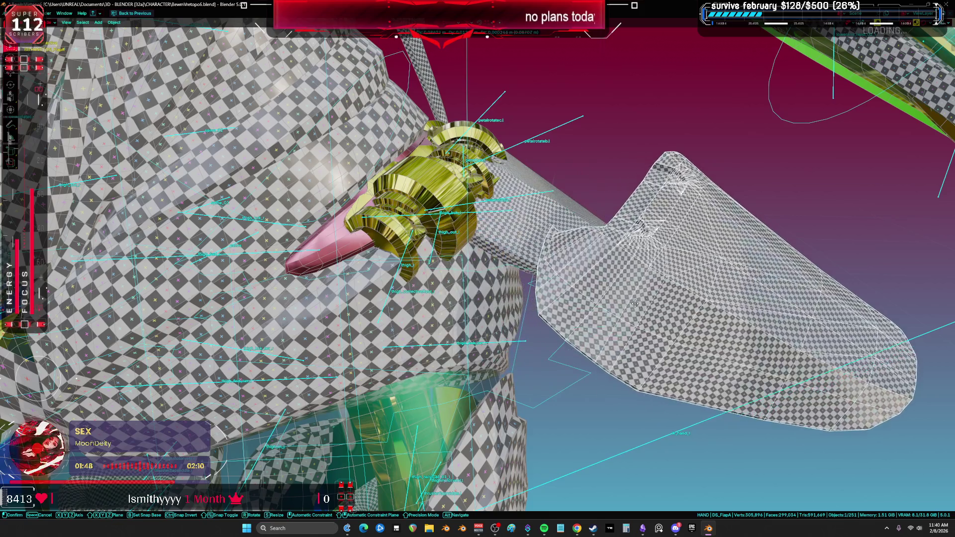
right_click(597, 318)
mouse_move(597, 318)
middle_down()
mouse_move(609, 322)
mouse_move(446, 287)
mouse_move(482, 283)
middle_up()
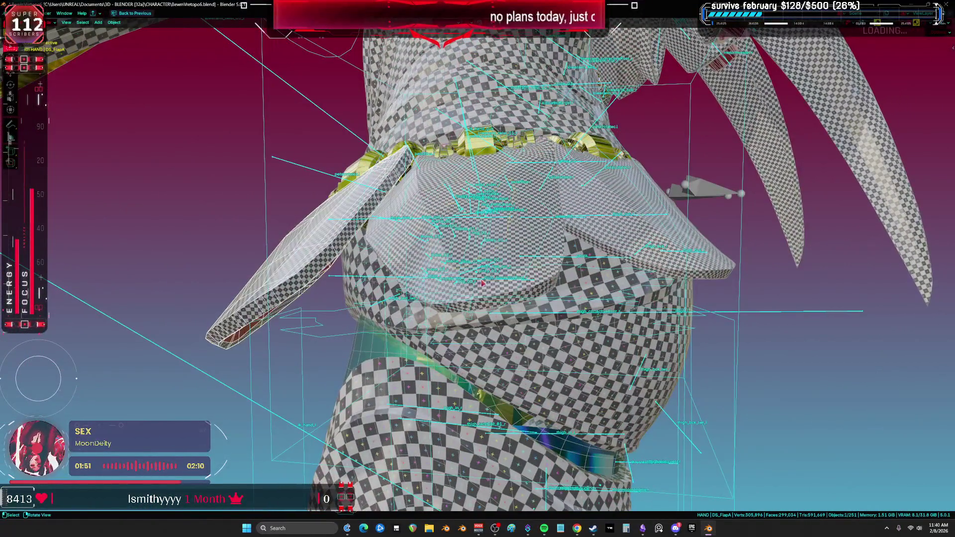
Add the central and right flaps to the selection and isolate them in edit mode.
shift+click(528, 289)
shift+click(658, 270)
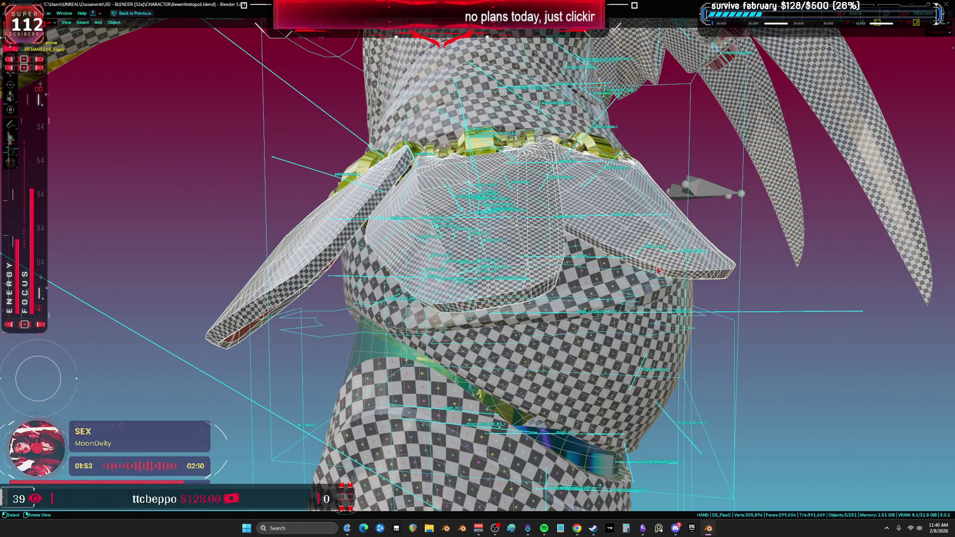
key(KP_Divide)
key(Tab)
scroll(568, 285, up, 6)
mouse_move(568, 286)
middle_down()
mouse_move(522, 271)
mouse_move(554, 278)
middle_up()
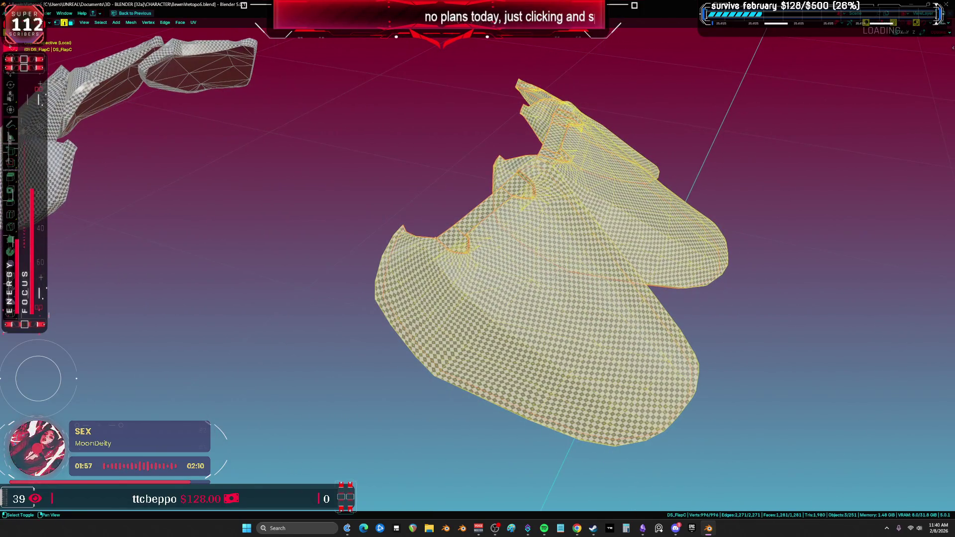
Exit isolation, select only DS_FlapA and restore the split UV editor layout.
key(KP_Divide)
scroll(532, 208, up, 5)
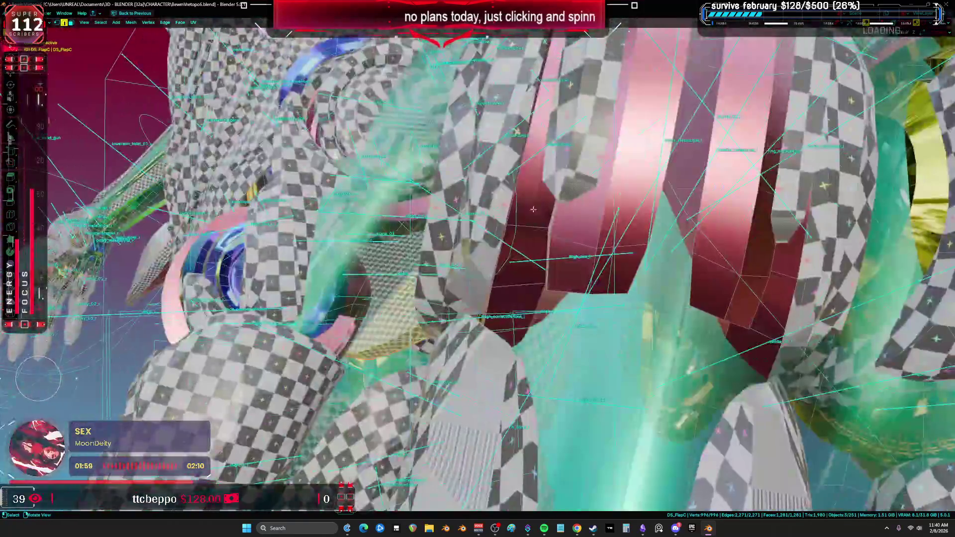
key(KP_Decimal)
middle_drag(533, 207, 507, 272)
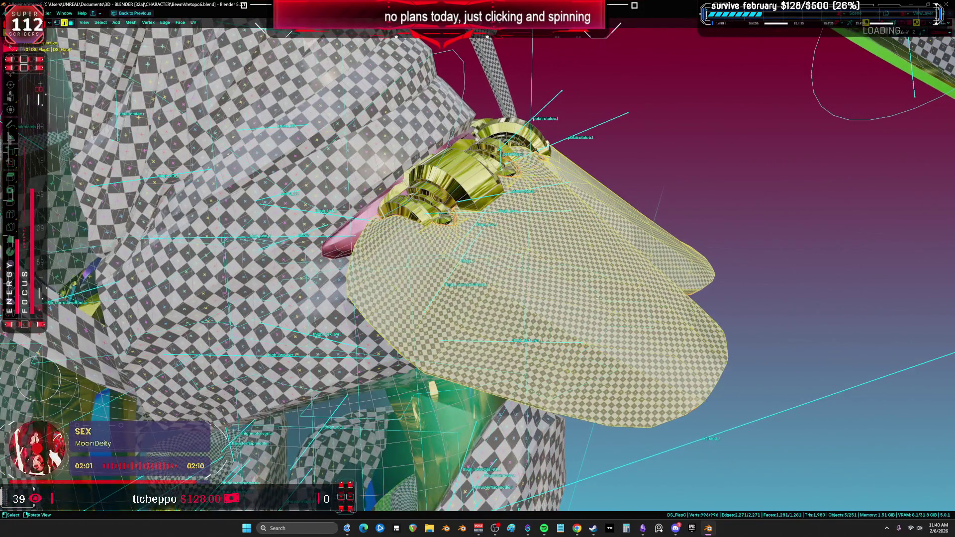
key(Tab)
click(580, 314)
middle_drag(580, 315, 583, 318)
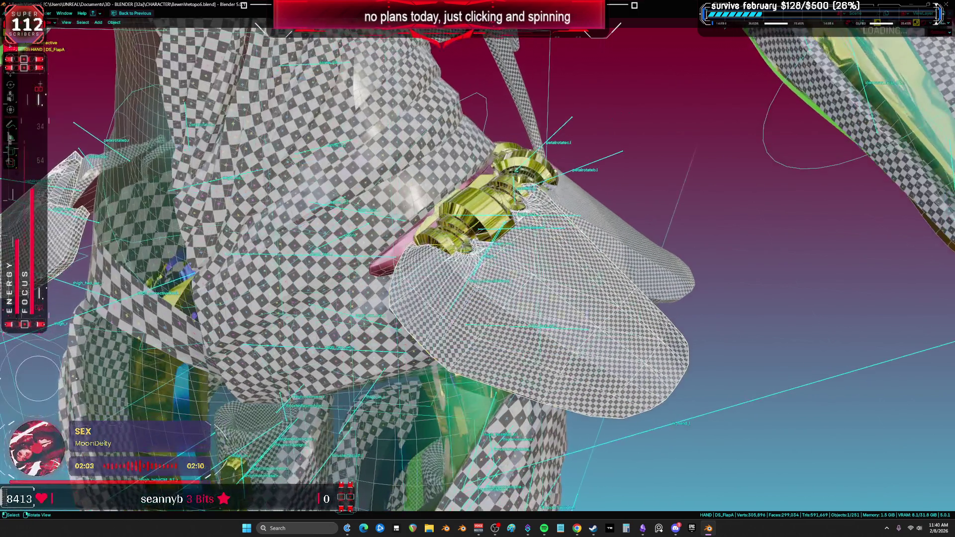
key(Tab)
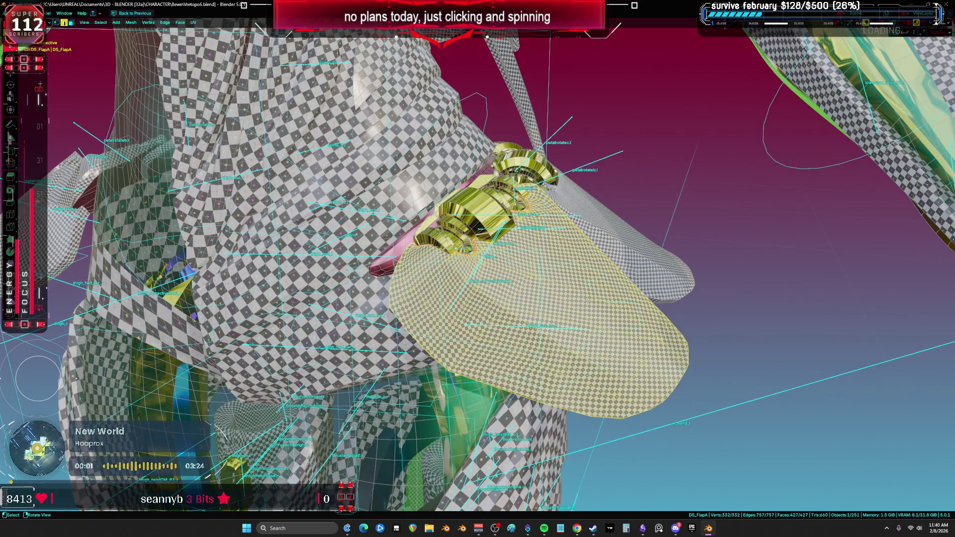
key(ctrl+space)
key(Tab)
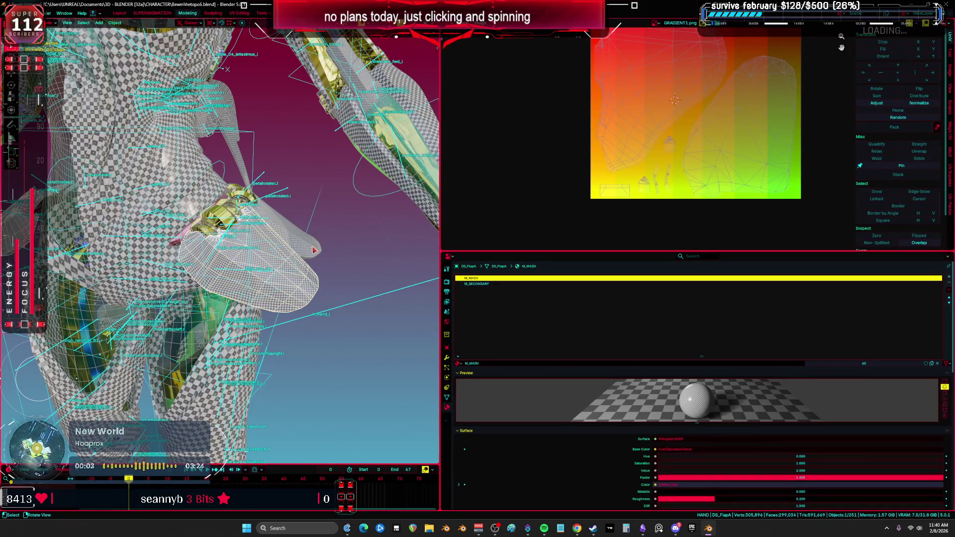
Reselect DS_FlapA in edit mode and pin its current UVs.
click(299, 271)
click(311, 289)
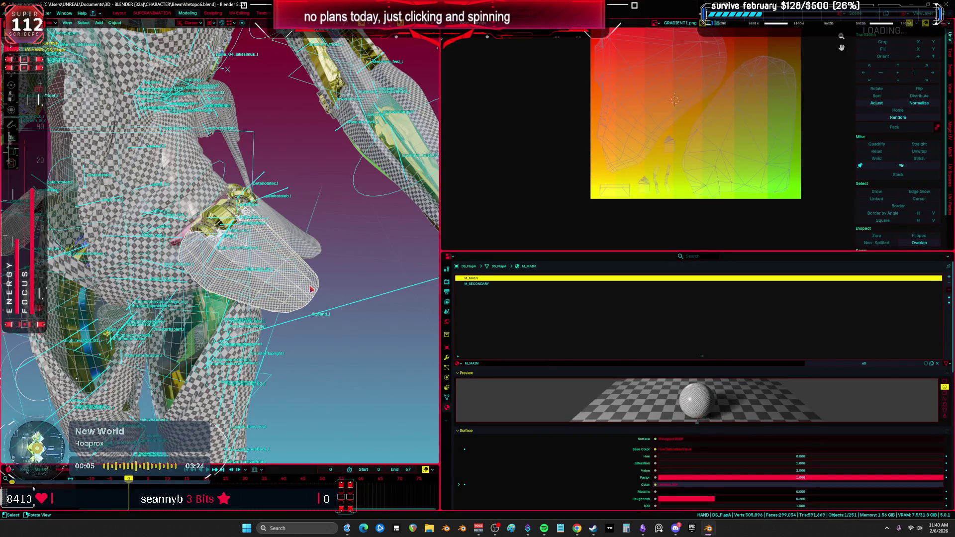
key(Tab)
middle_drag(312, 289, 328, 283)
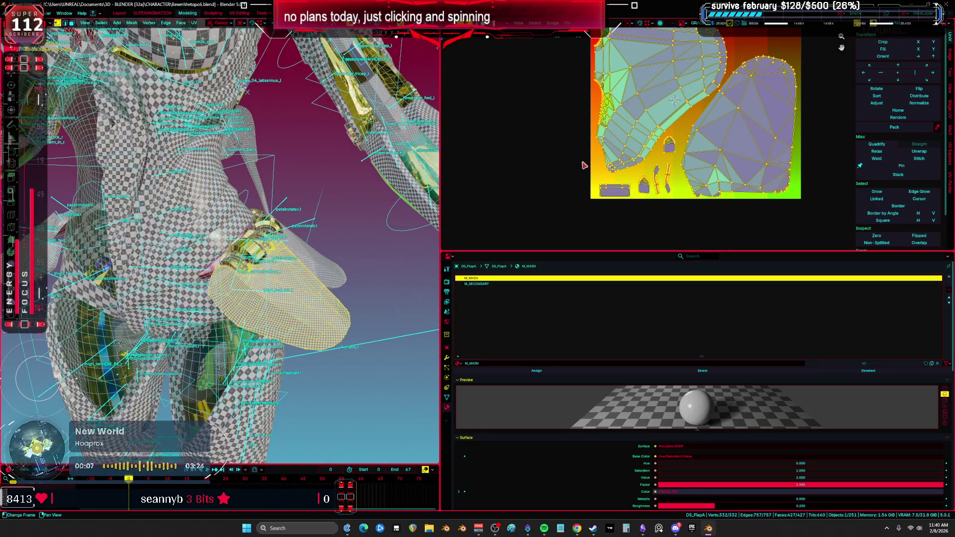
key(p)
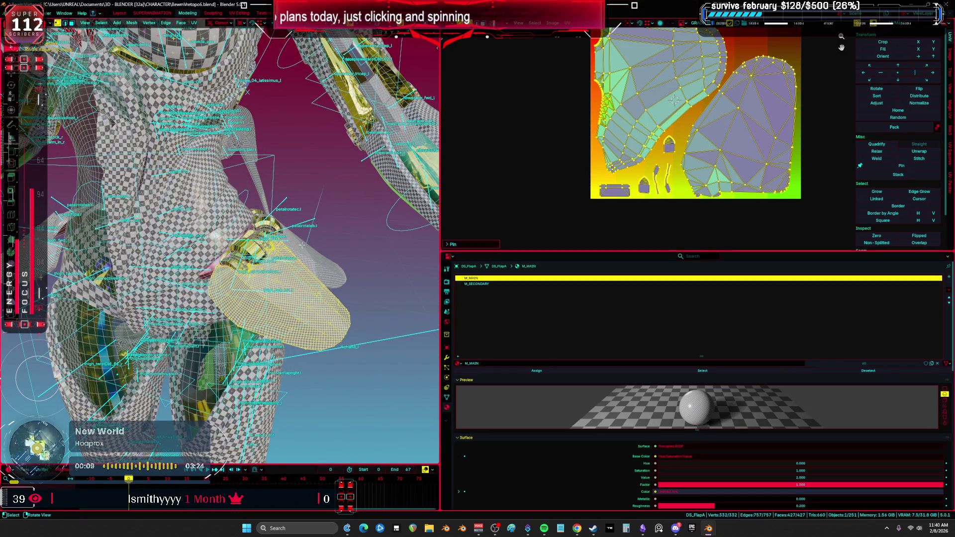
scroll(343, 236, up, 4)
Unwrap DS_FlapA with Conformal after trying and undoing a Minimum Stretch unwrap.
key(u)
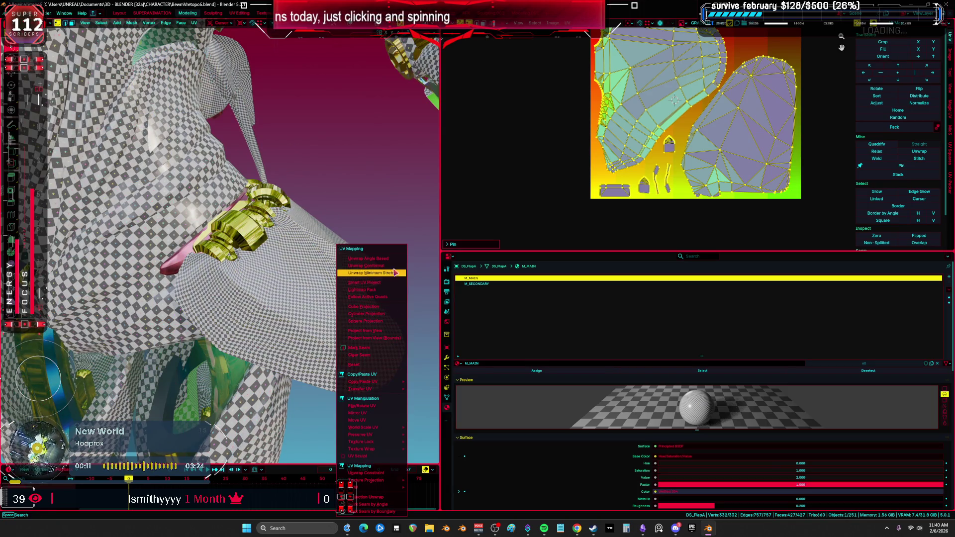
click(395, 273)
mouse_move(393, 274)
middle_down()
mouse_move(280, 290)
mouse_move(315, 269)
mouse_move(277, 267)
mouse_move(320, 271)
mouse_move(363, 292)
middle_up()
key(ctrl+z)
key(u)
click(333, 268)
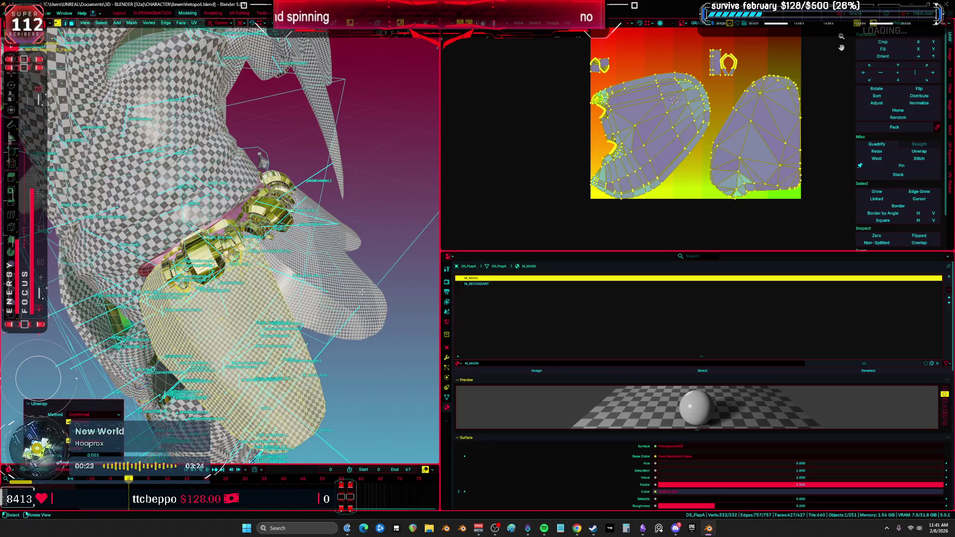
Return to object mode with DS_FlapA selected and maximise the 3D view.
key(Tab)
click(353, 304)
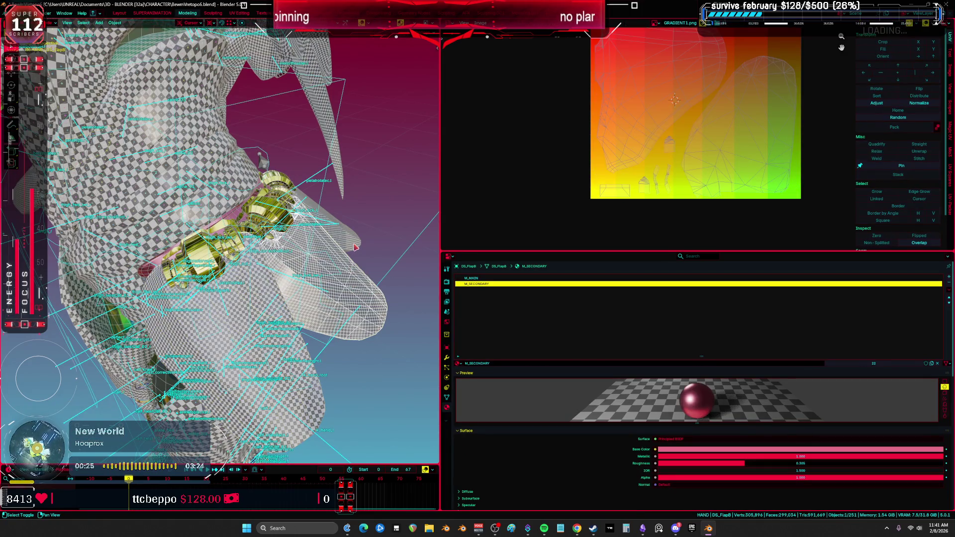
click(312, 408)
key(ctrl+space)
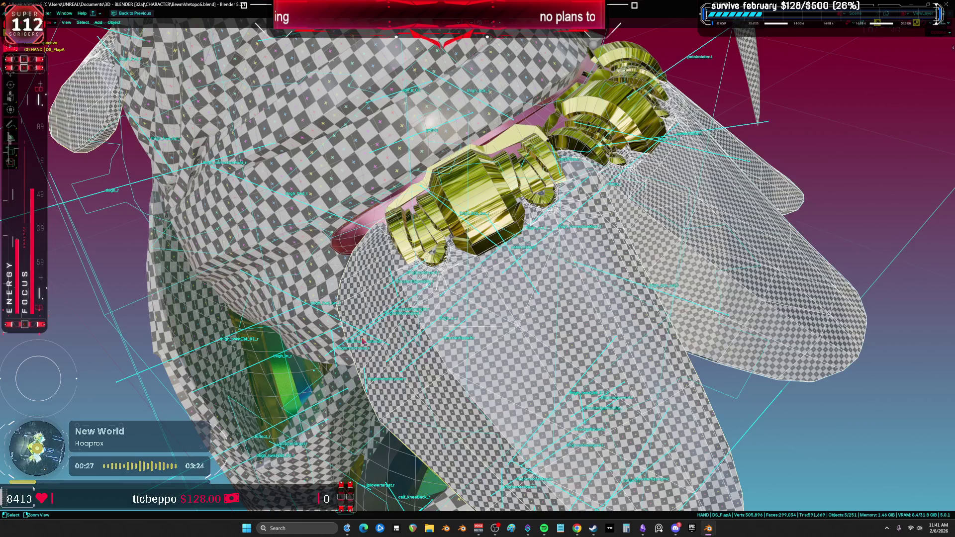
Copy the active flap's UV maps to the selected flaps via Link/Transfer Data > Copy UV Maps.
middle_drag(361, 342, 124, 68)
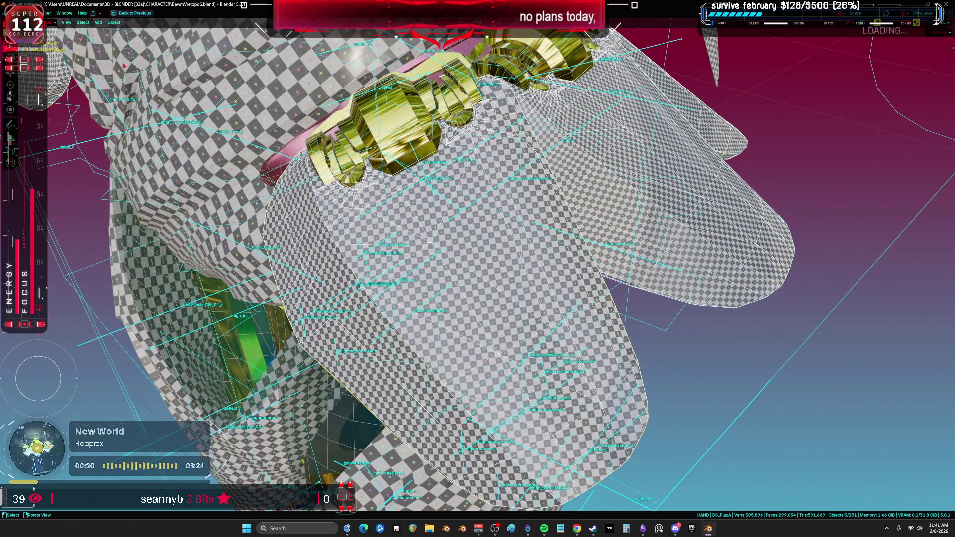
click(113, 22)
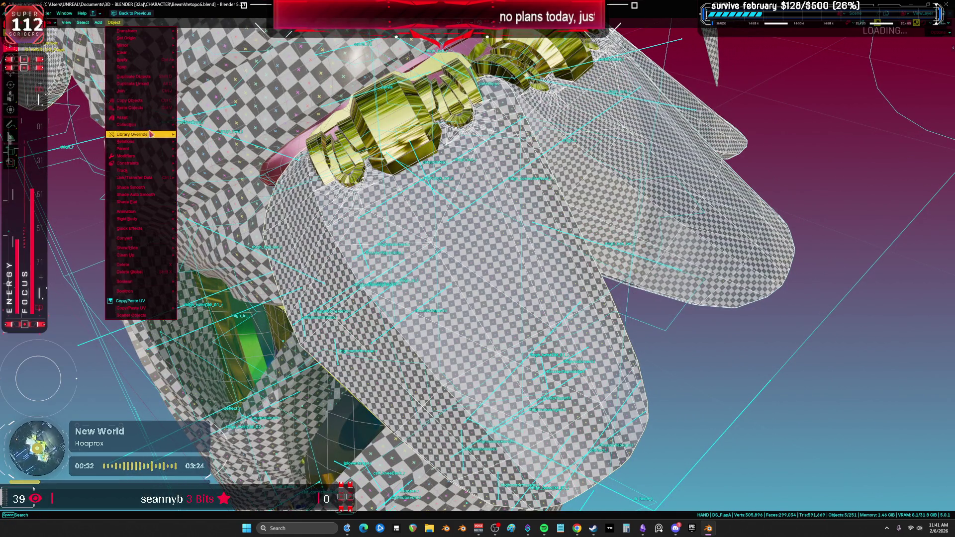
mouse_move(150, 178)
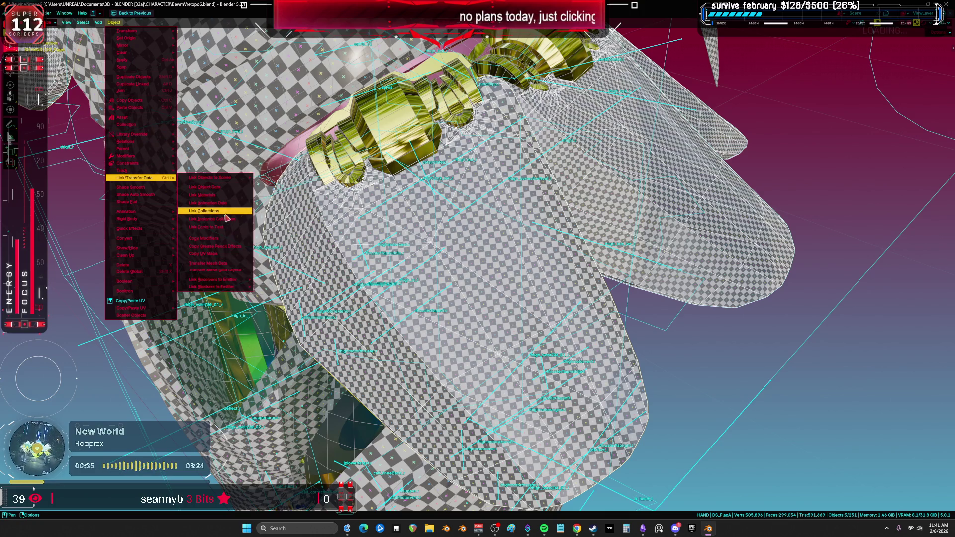
click(213, 255)
middle_drag(212, 256, 279, 218)
mouse_move(512, 242)
middle_down()
mouse_move(544, 246)
mouse_move(533, 232)
middle_up()
Select DS_FlapC together with DS_FlapA and copy the UV maps onto DS_FlapA.
click(540, 242)
key(Tab)
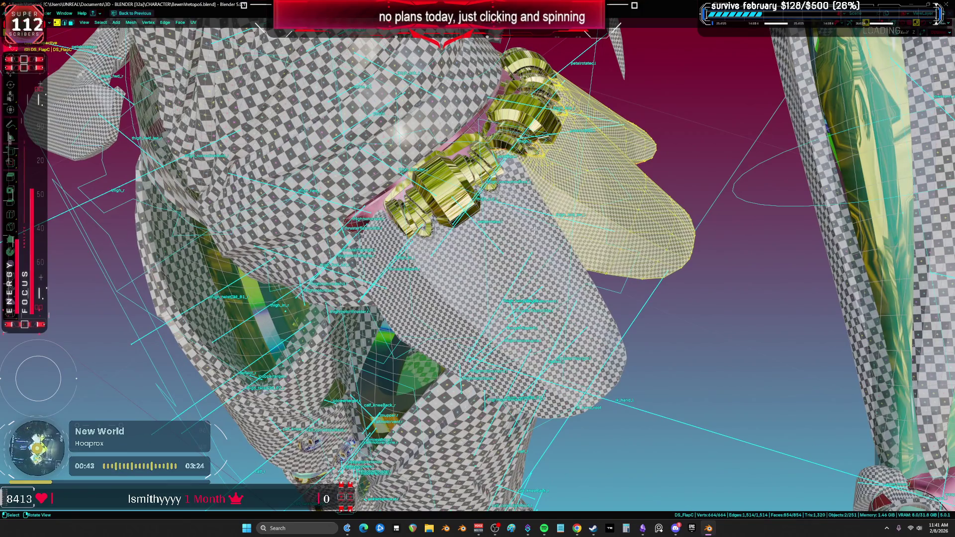
key(ctrl+space)
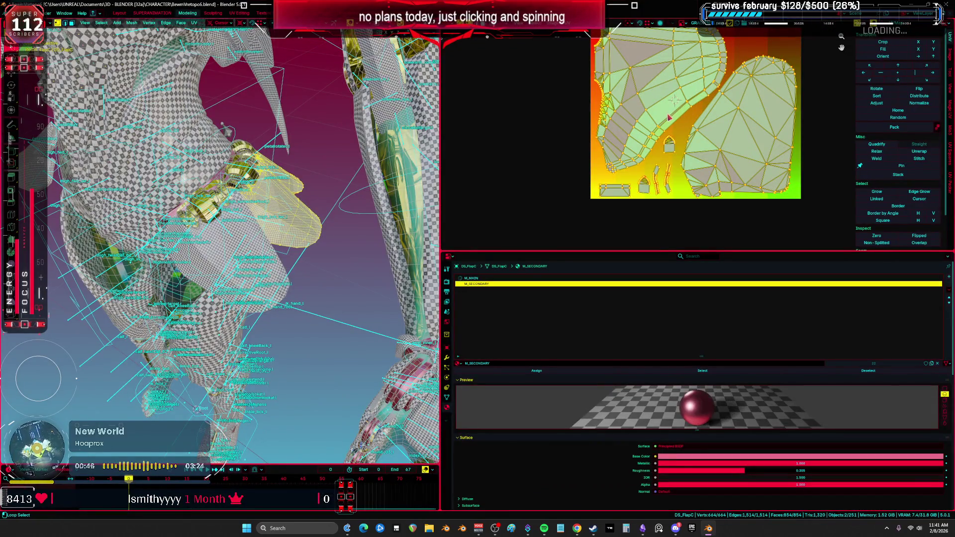
key(ctrl+space)
key(Tab)
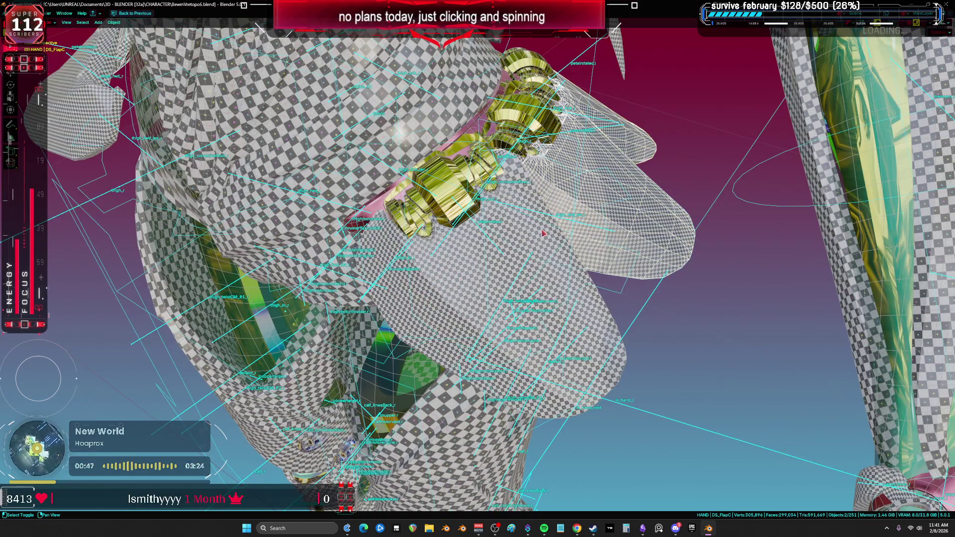
shift+click(543, 233)
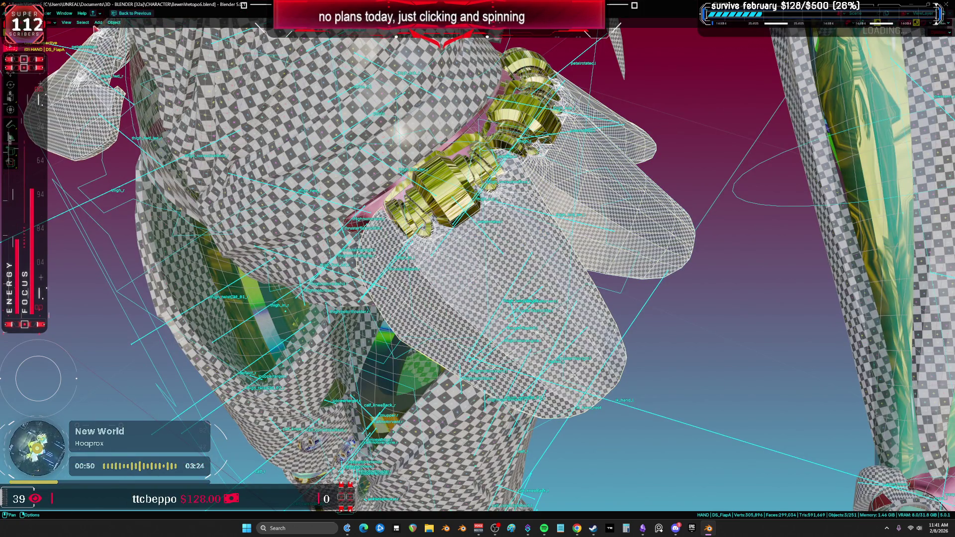
click(114, 22)
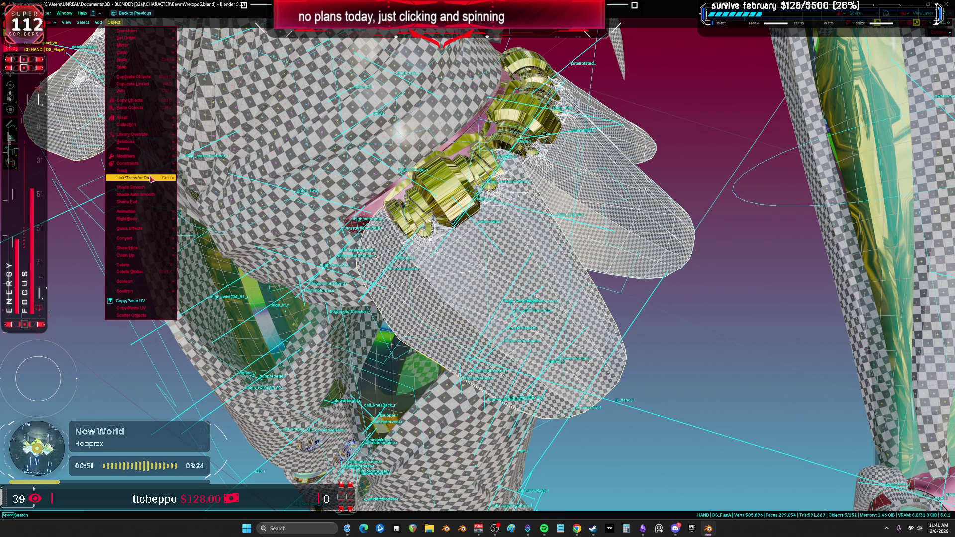
mouse_move(152, 178)
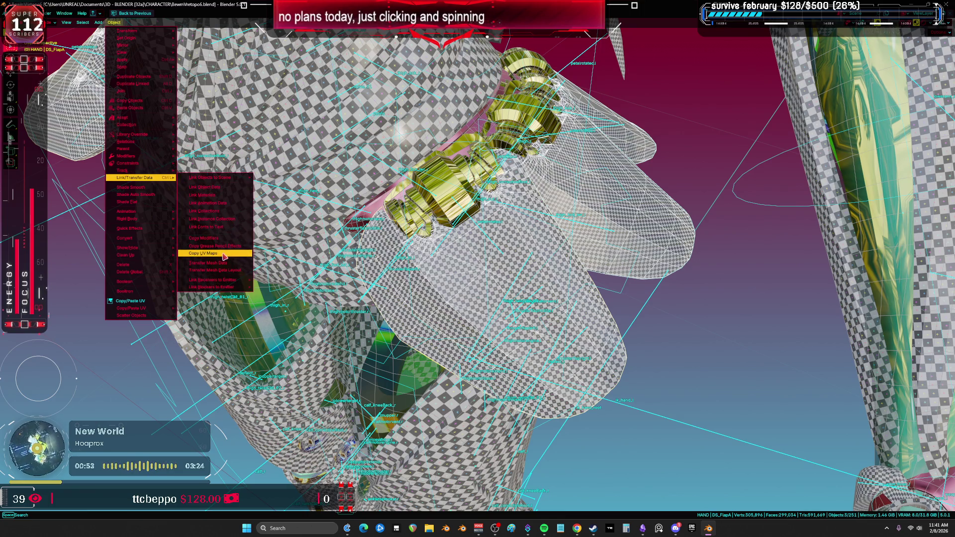
click(222, 255)
mouse_move(531, 215)
middle_down()
mouse_move(438, 191)
mouse_move(630, 216)
middle_up()
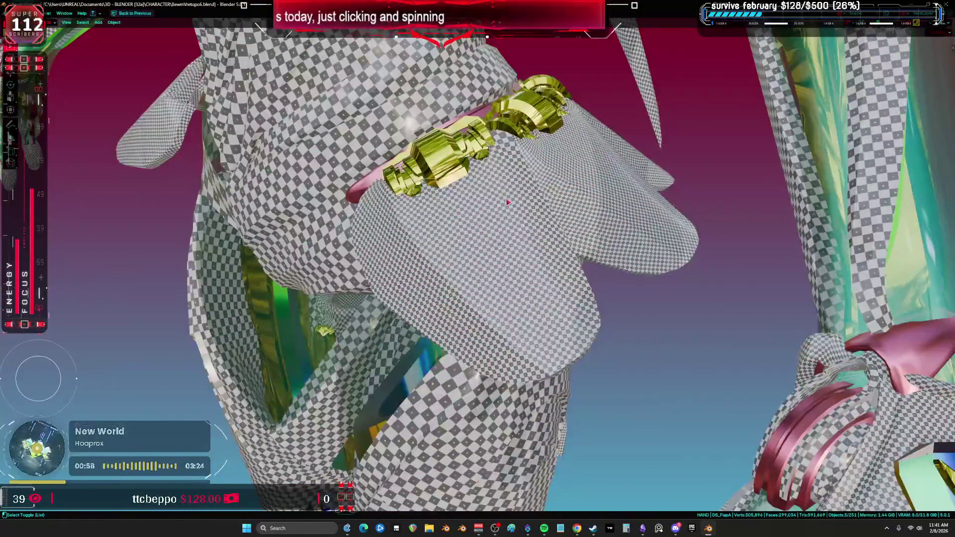
Unwrap DS_FlapB with the Conformal method.
click(631, 216)
click(644, 232)
key(Tab)
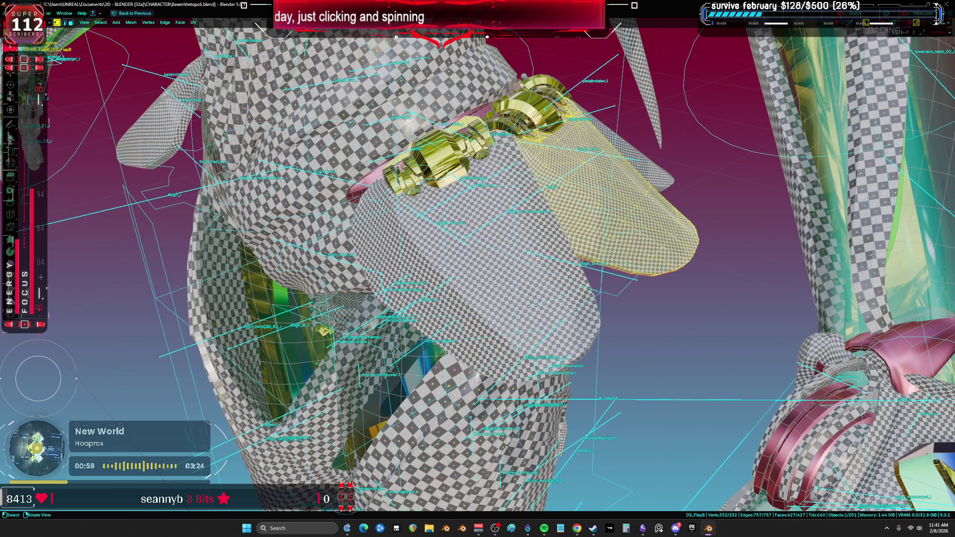
key(u)
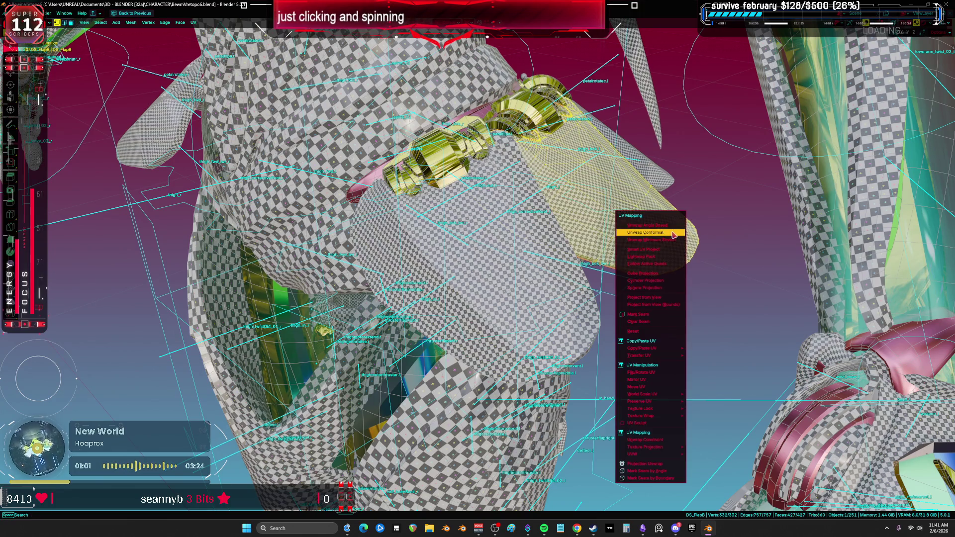
click(674, 232)
mouse_move(673, 232)
middle_down()
mouse_move(618, 202)
mouse_move(598, 260)
middle_up()
key(Tab)
Unwrap DS_FlapC the same way in edit mode.
click(598, 269)
key(Tab)
key(u)
click(598, 262)
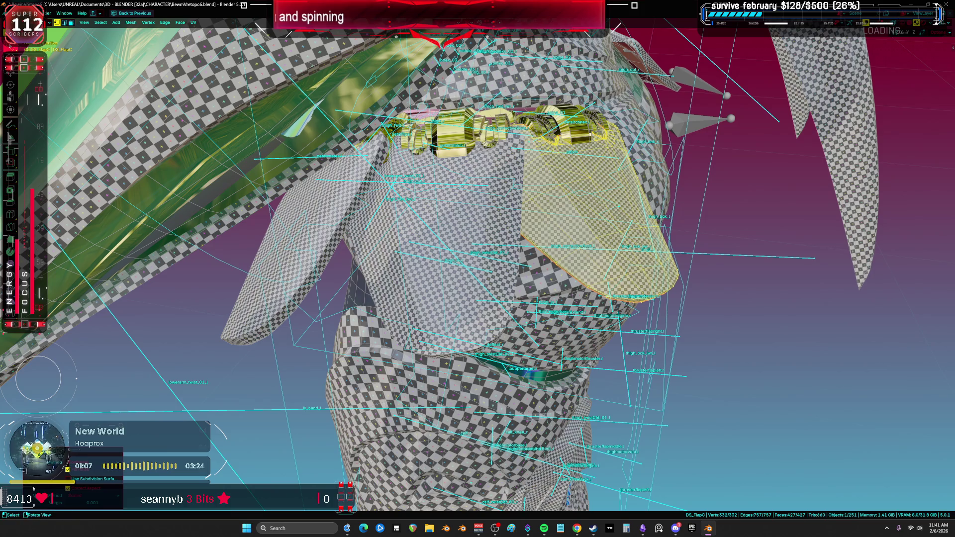
key(Tab)
Edit the flaps together in the UV Editing workspace with the UV editor maximised.
shift+click(487, 319)
shift+click(283, 322)
key(Tab)
key(ctrl+Page_Down)
key(ctrl+space)
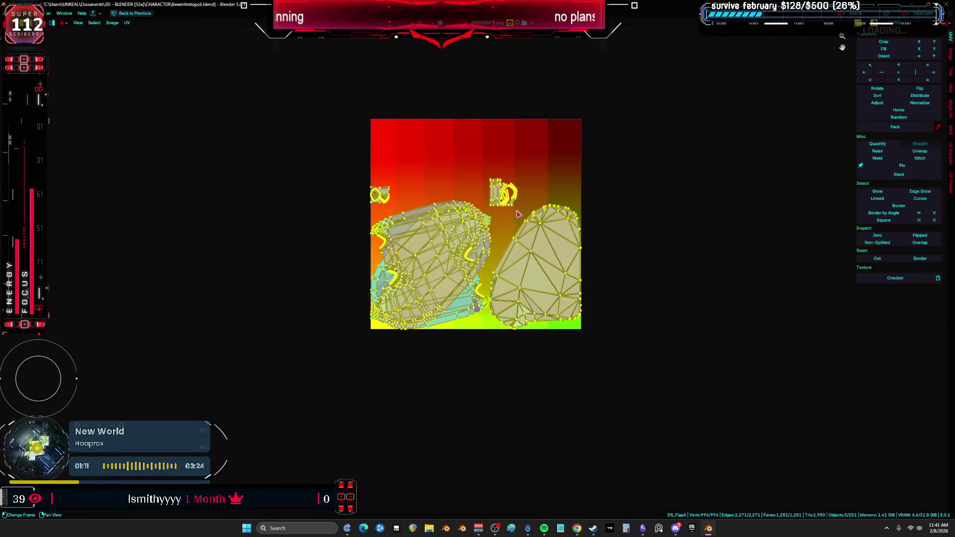
Frame the texture and try a UV-Packer pack, then undo it.
scroll(517, 213, up, 3)
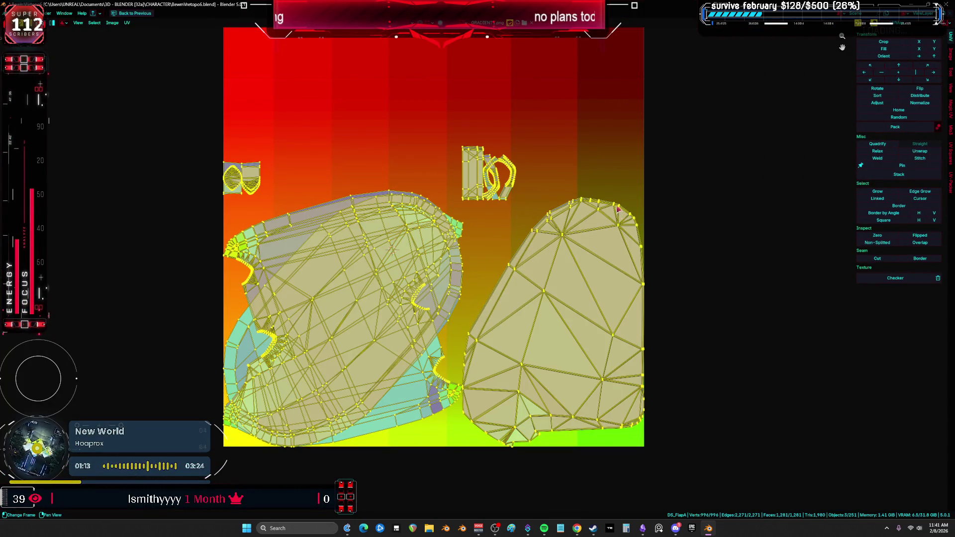
scroll(625, 186, up, 2)
scroll(519, 170, down, 2)
middle_drag(707, 166, 783, 115)
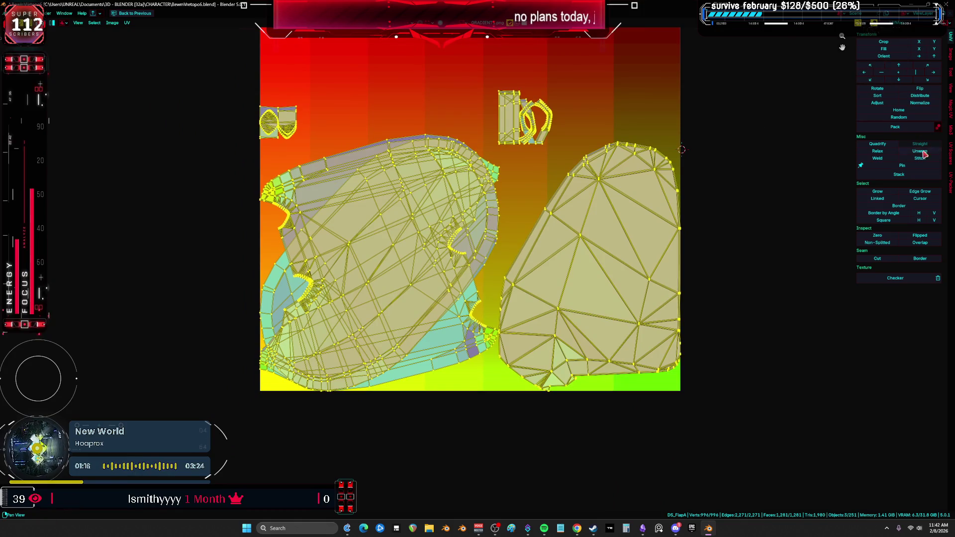
click(949, 188)
click(903, 53)
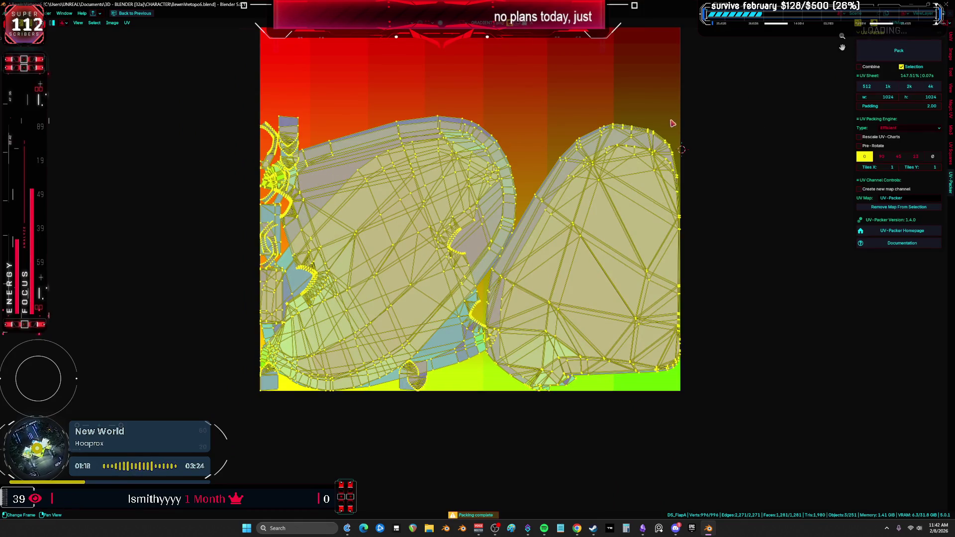
key(ctrl+z)
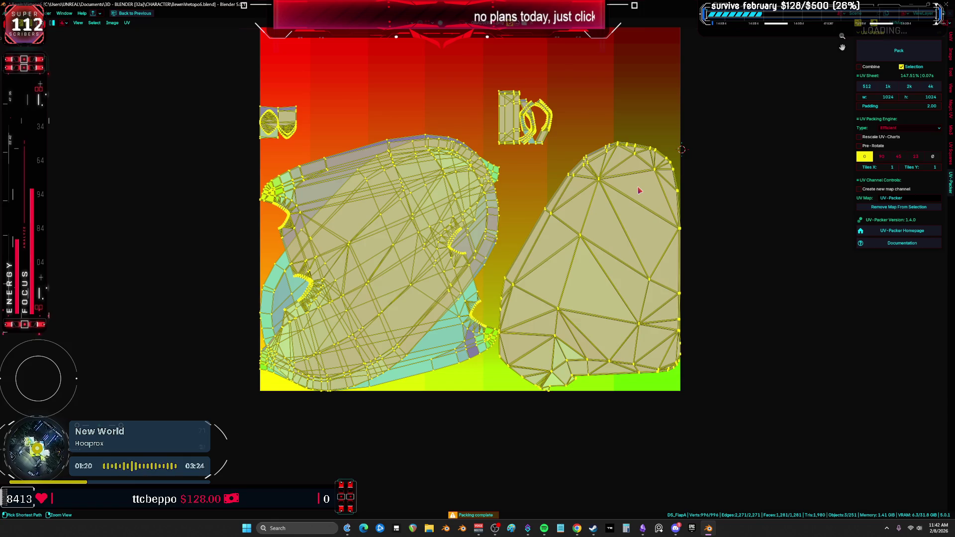
Select all flap UV islands and pack them together with UV-Packer.
click(685, 220)
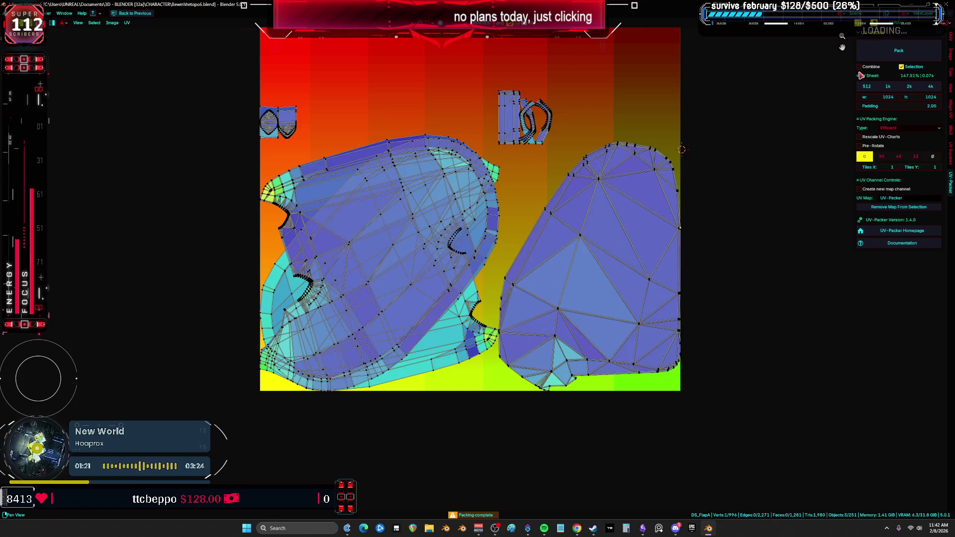
scroll(841, 122, down, 3)
key(a)
click(898, 50)
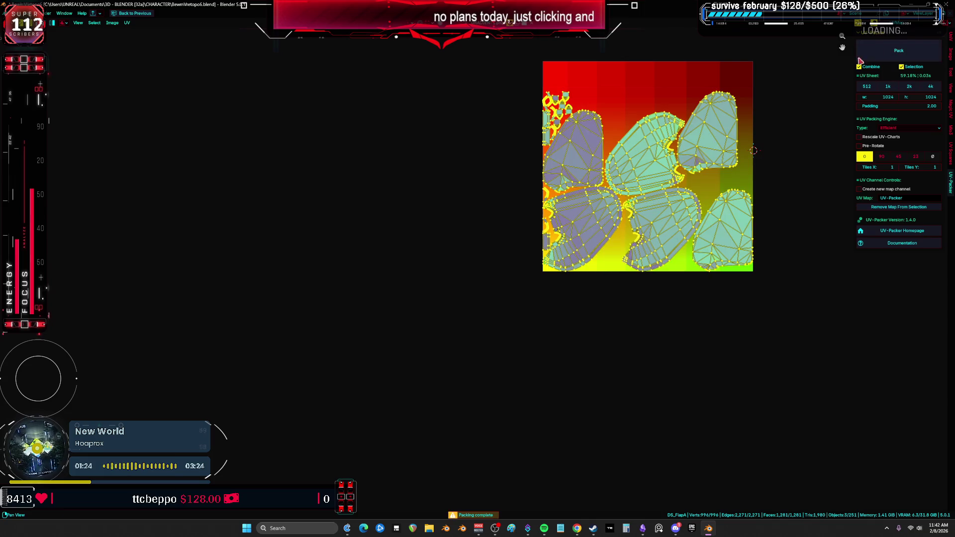
Check a single island, then select all UV islands again.
key(alt+a)
scroll(327, 299, up, 4)
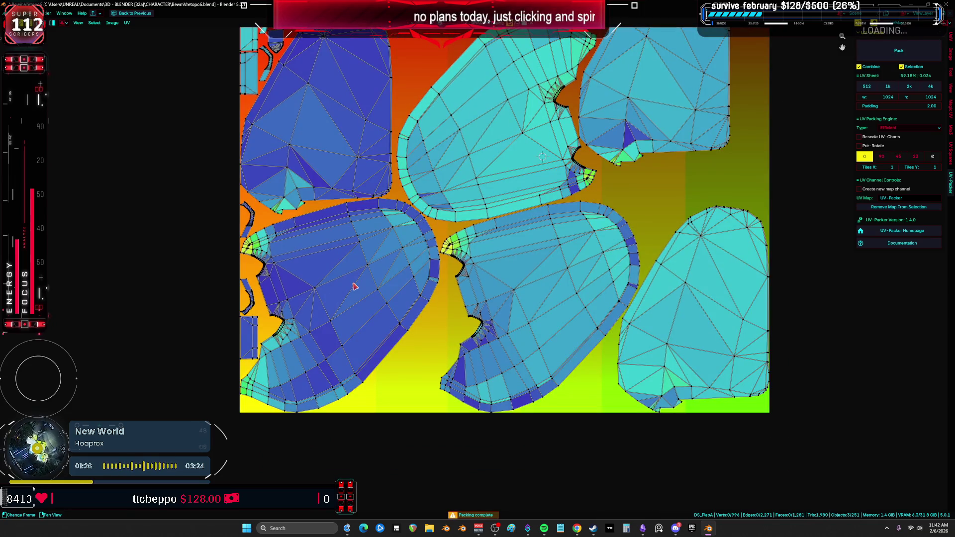
key(l)
scroll(358, 287, down, 4)
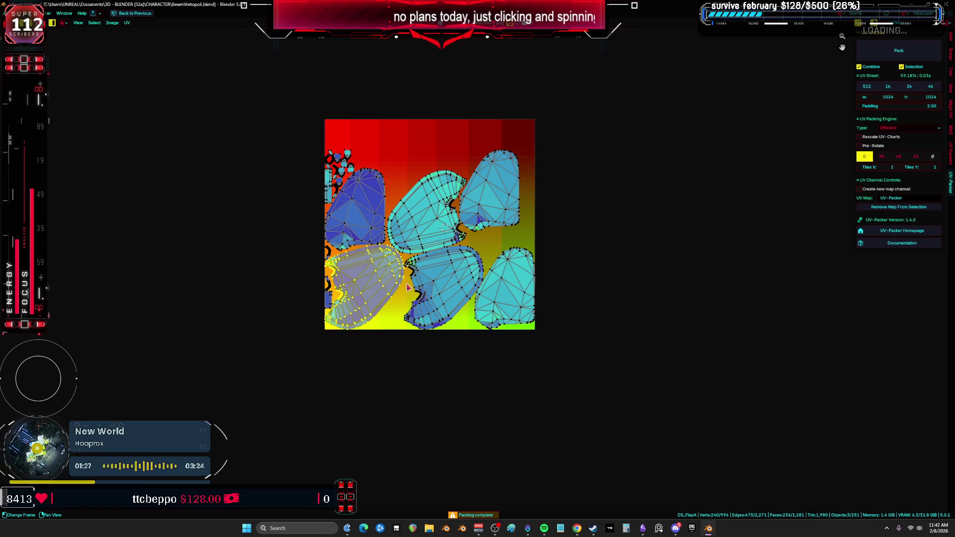
scroll(356, 284, up, 2)
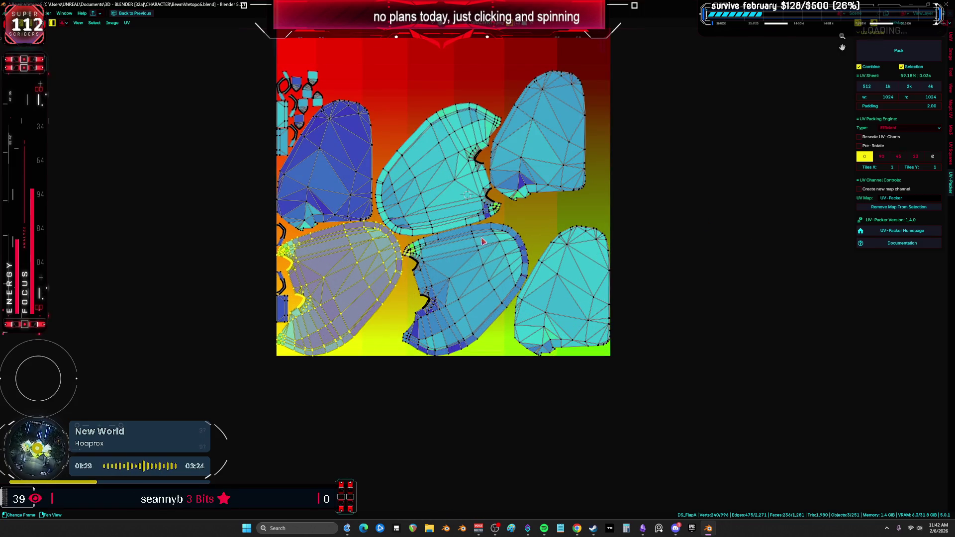
key(a)
click(951, 133)
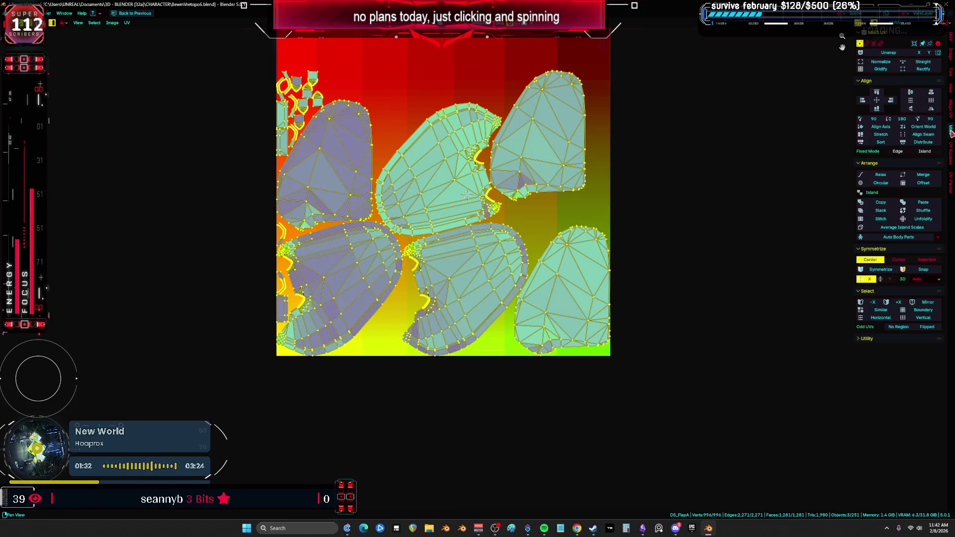
Stack matching islands, then rotate the lower-middle island and move it over the upper-left one.
click(879, 214)
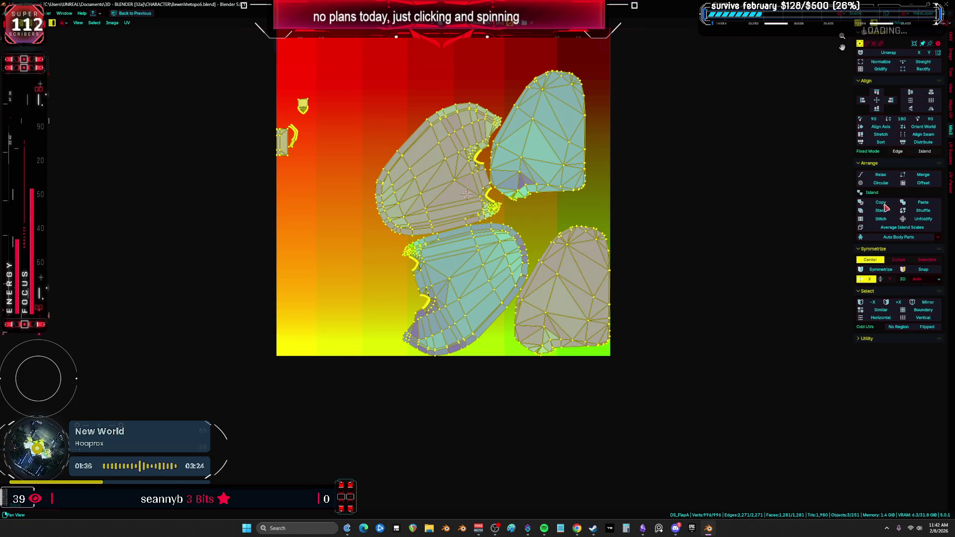
key(alt+a)
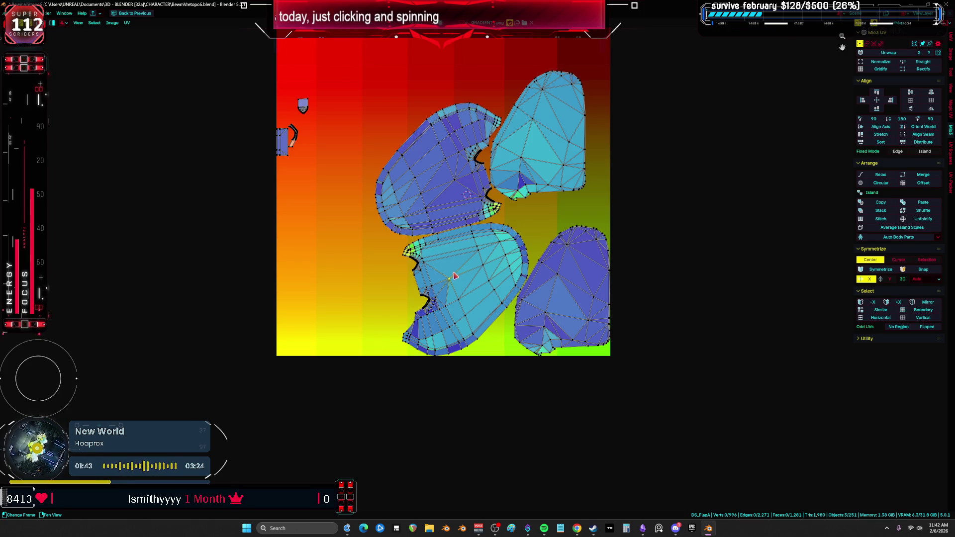
click(456, 276)
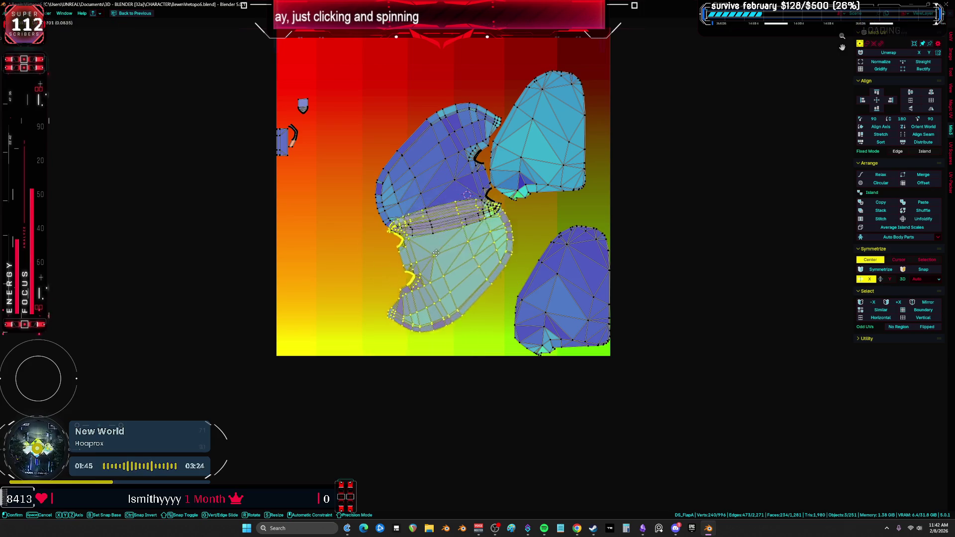
click(440, 206)
click(430, 292)
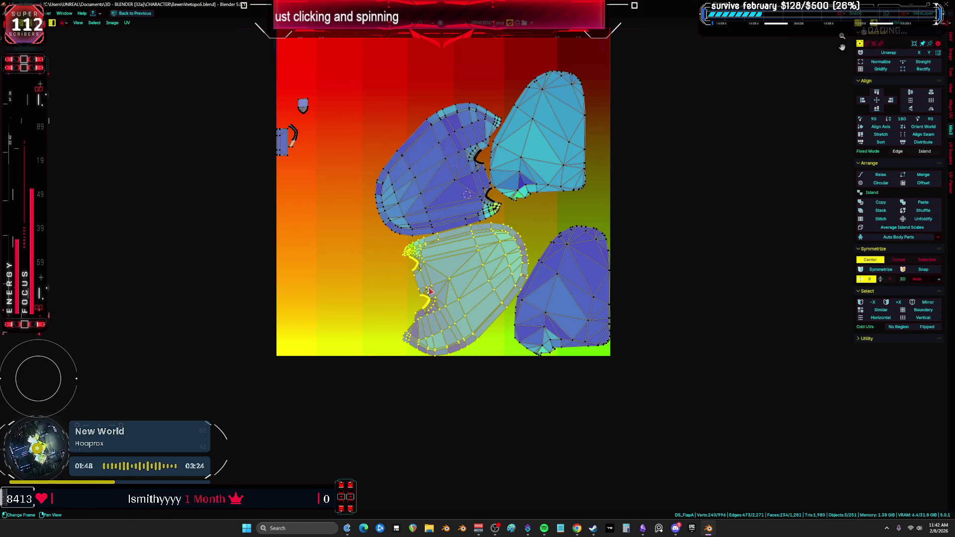
key(r)
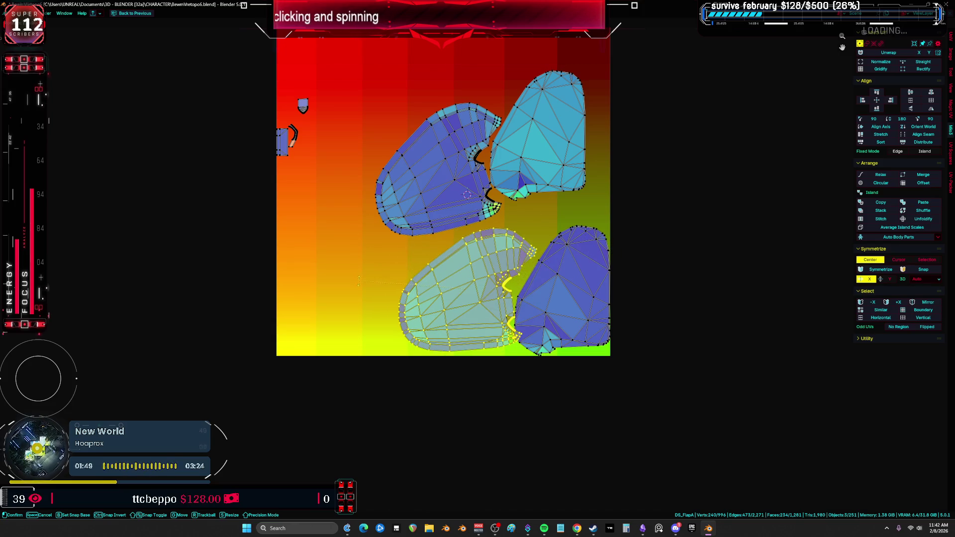
click(356, 282)
key(g)
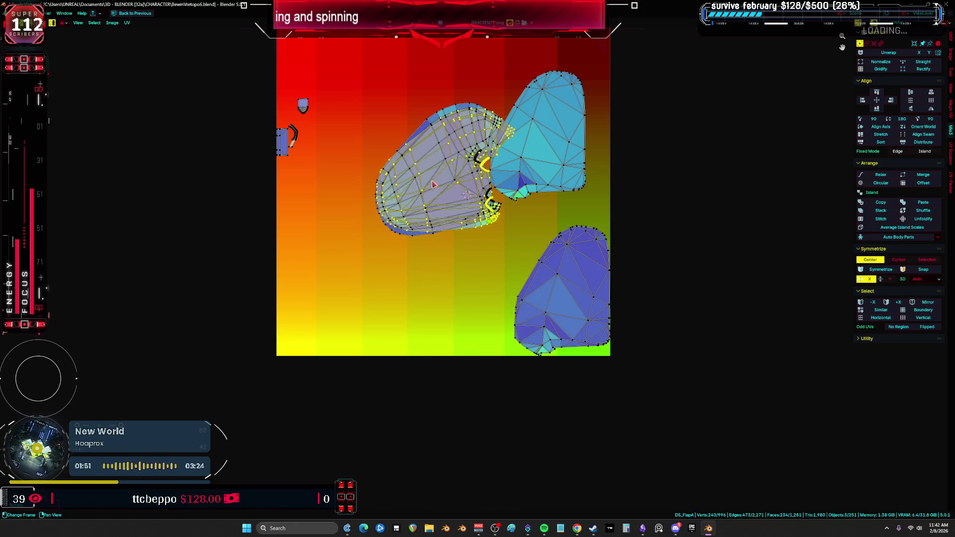
click(499, 192)
Rotate and move the grey island against the blue island's edge, then select it whole.
scroll(500, 190, up, 3)
scroll(501, 189, down, 3)
key(g)
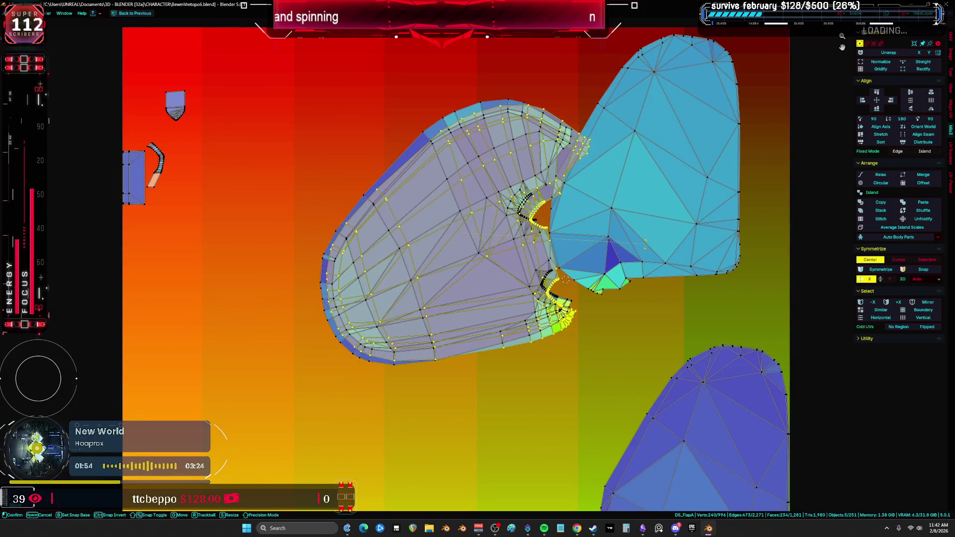
click(651, 234)
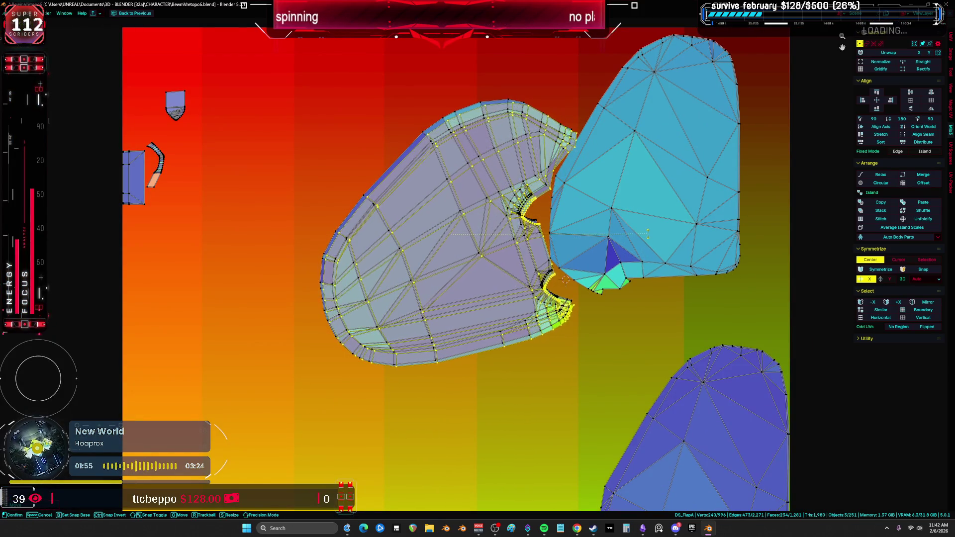
key(g)
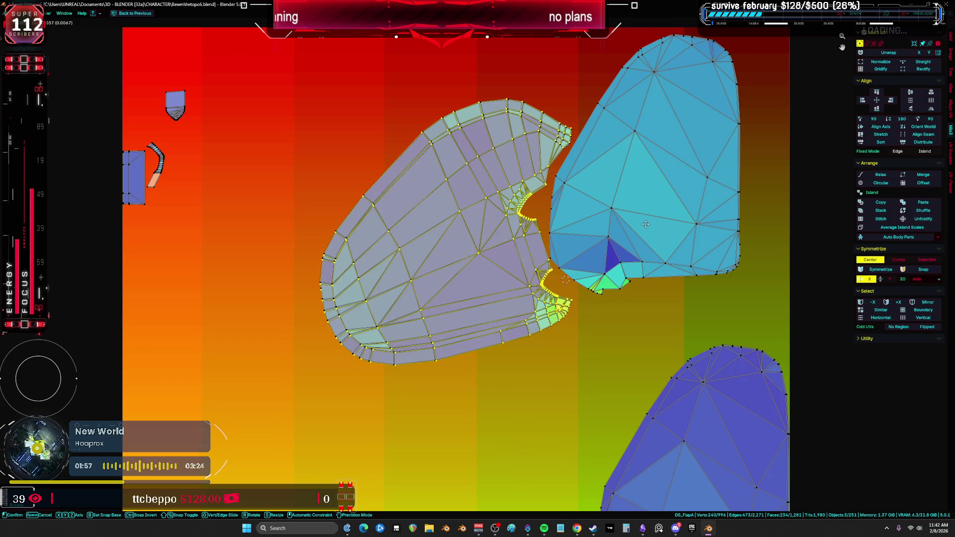
key(r)
scroll(646, 224, up, 3)
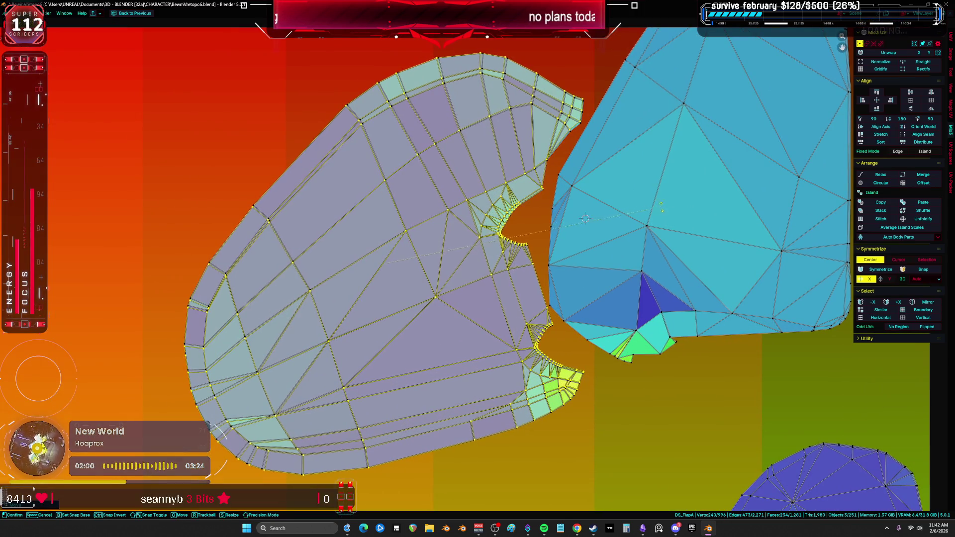
key(g)
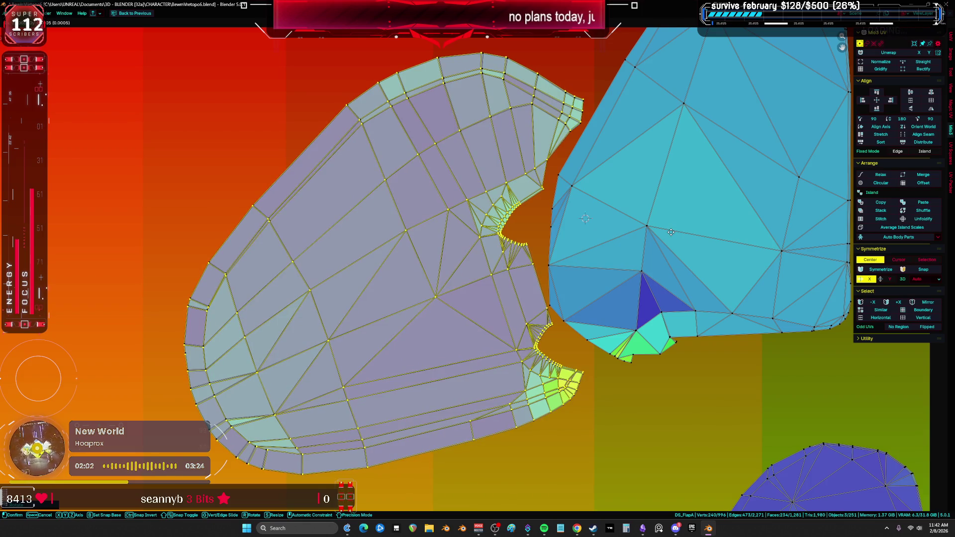
click(671, 232)
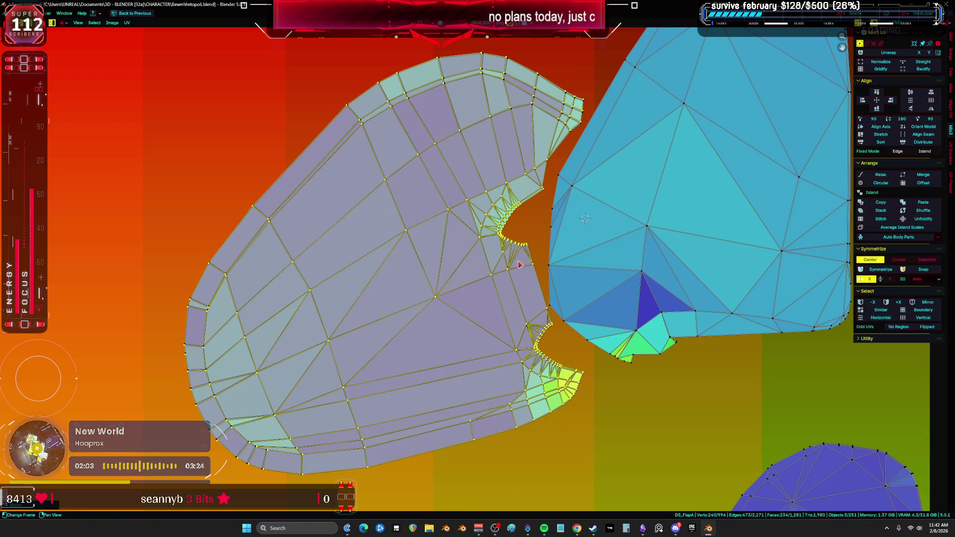
scroll(519, 265, down, 3)
key(l)
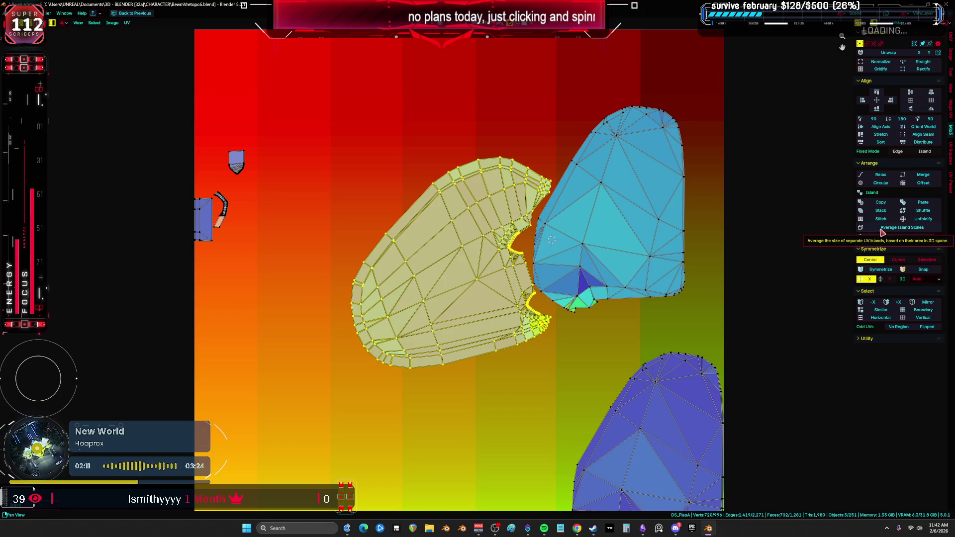
Move the upper-right and lower-right islands into the texture's lower-left corner.
click(682, 255)
scroll(646, 239, down, 3)
click(112, 23)
click(178, 71)
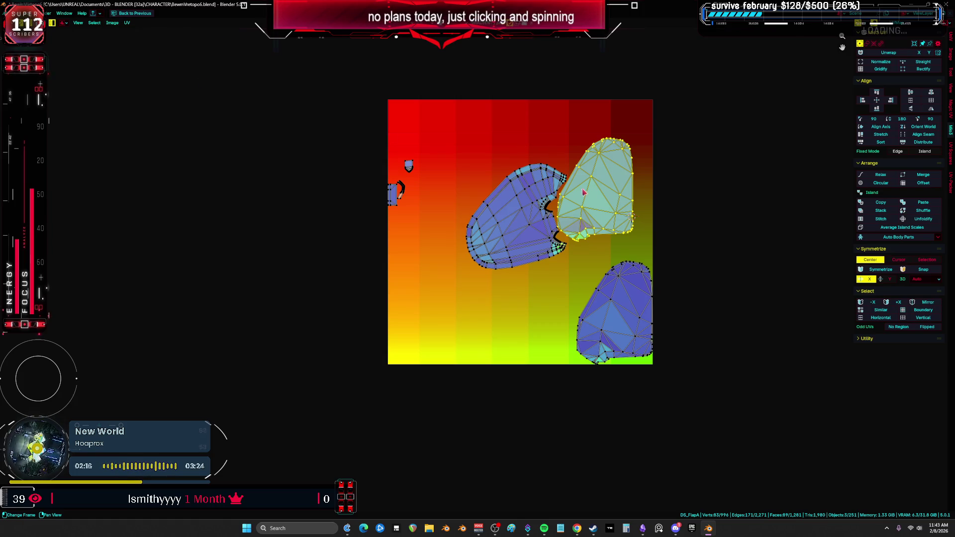
key(g)
click(404, 314)
click(595, 303)
key(g)
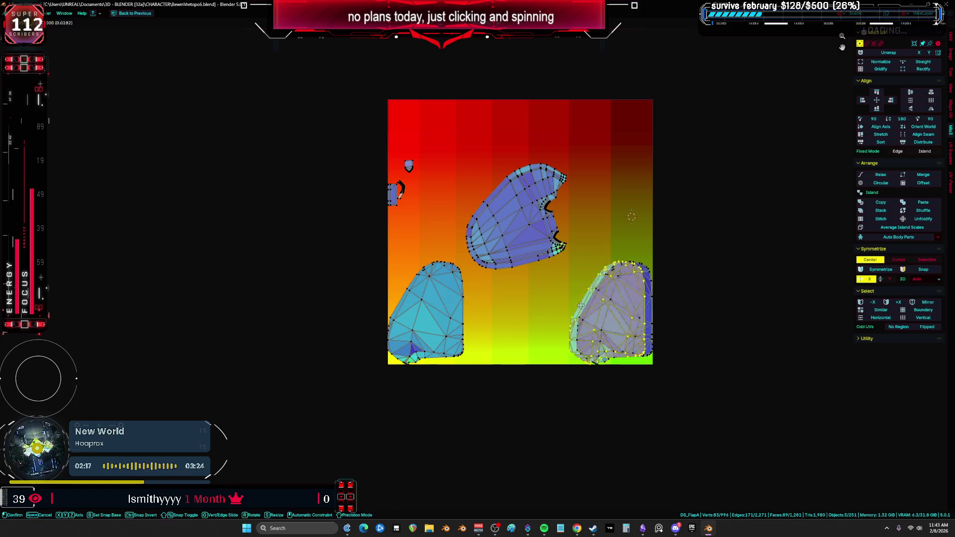
click(406, 303)
scroll(443, 297, up, 4)
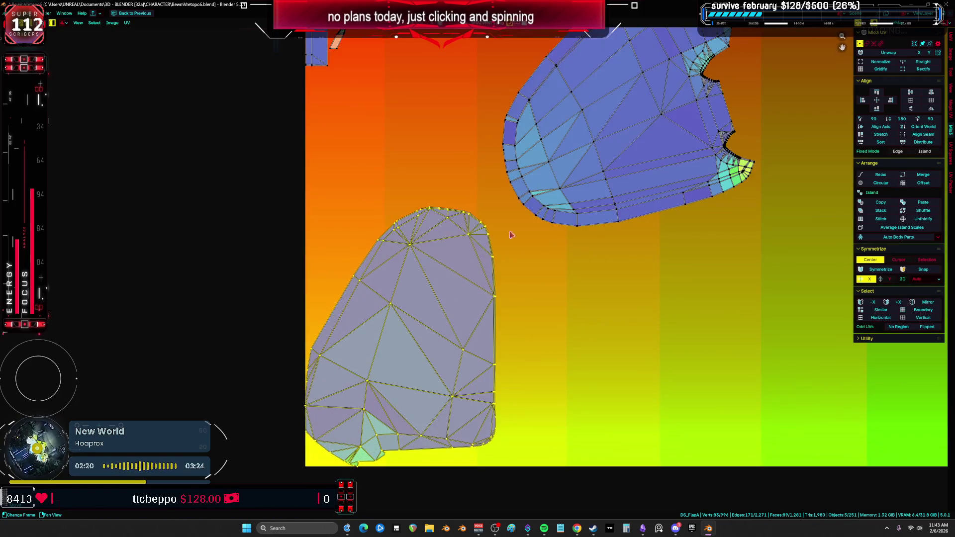
scroll(489, 250, down, 4)
Shift the large flap island to the upper-right and hide the overlapping blue island.
click(458, 298)
shift+middle_drag(466, 278, 398, 343)
key(g)
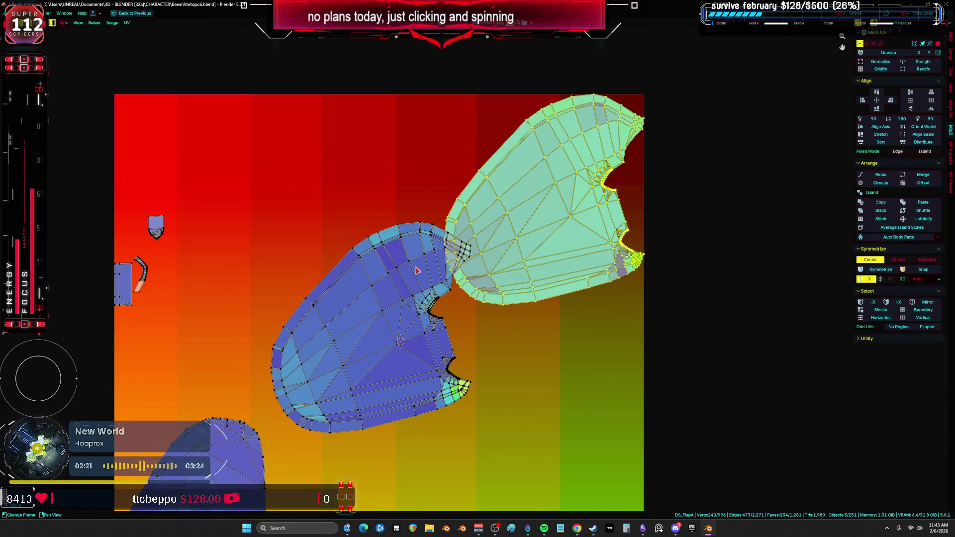
click(417, 270)
key(h)
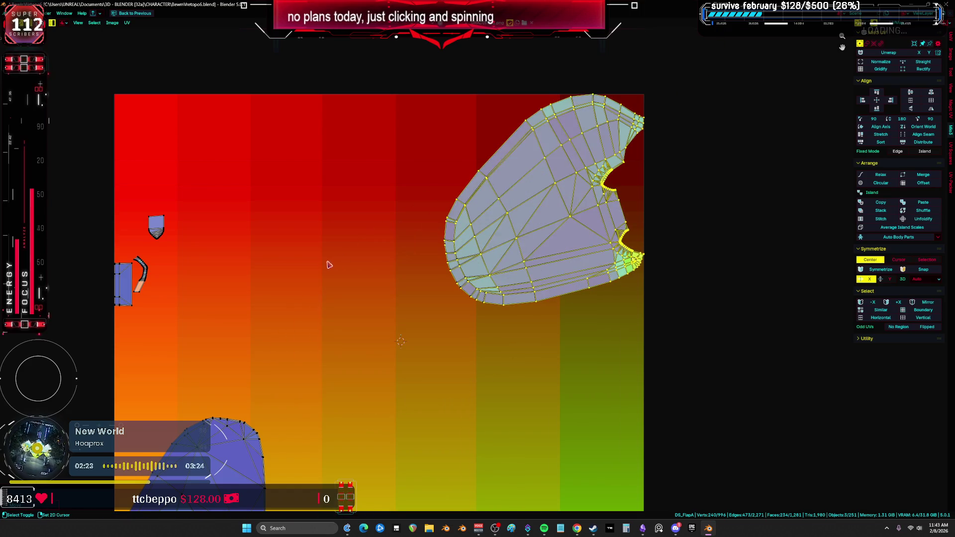
shift+middle_drag(331, 265, 499, 198)
scroll(499, 199, down, 5)
scroll(528, 242, up, 6)
Reselect the whole flap island and nudge it toward the adjacent island.
scroll(547, 223, up, 8)
click(612, 219)
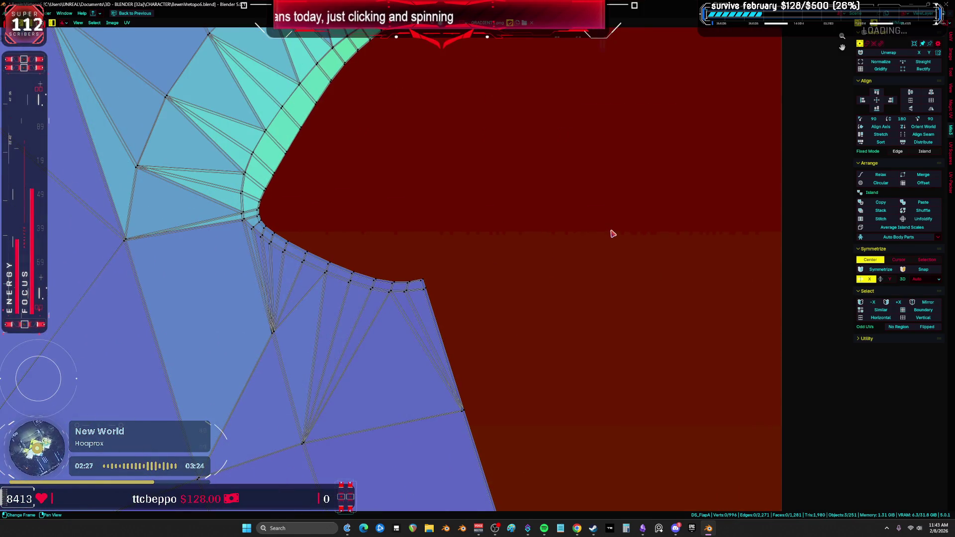
scroll(613, 234, down, 6)
click(533, 267)
scroll(552, 259, up, 8)
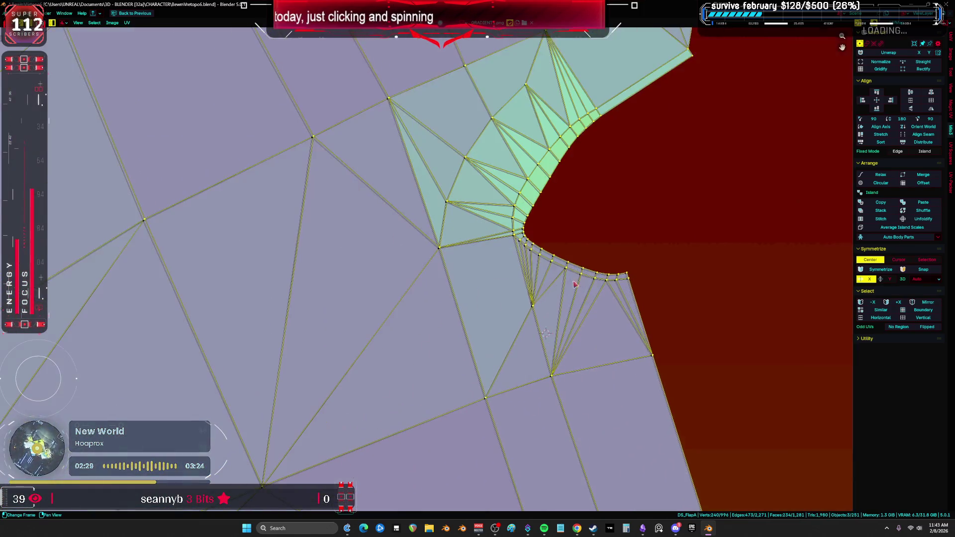
scroll(582, 262, up, 5)
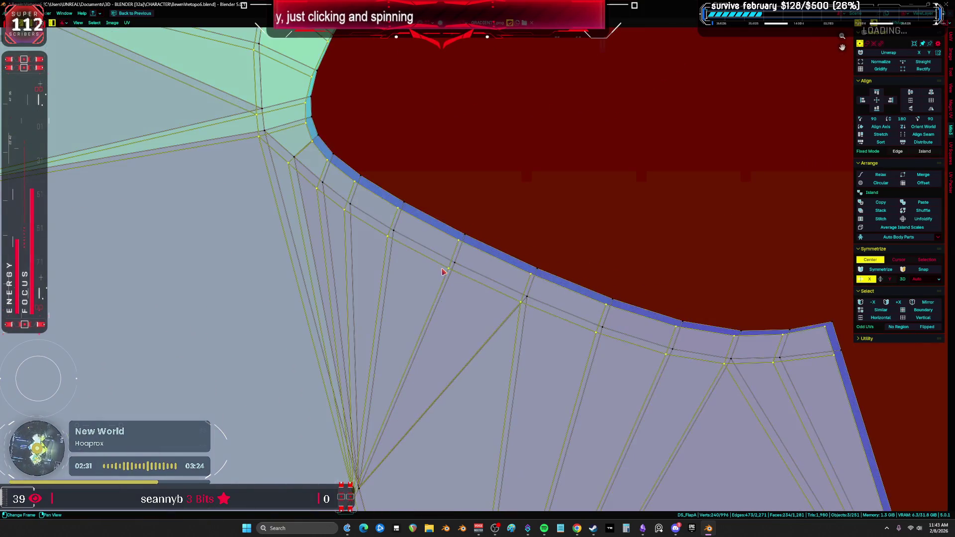
scroll(452, 274, down, 3)
key(g)
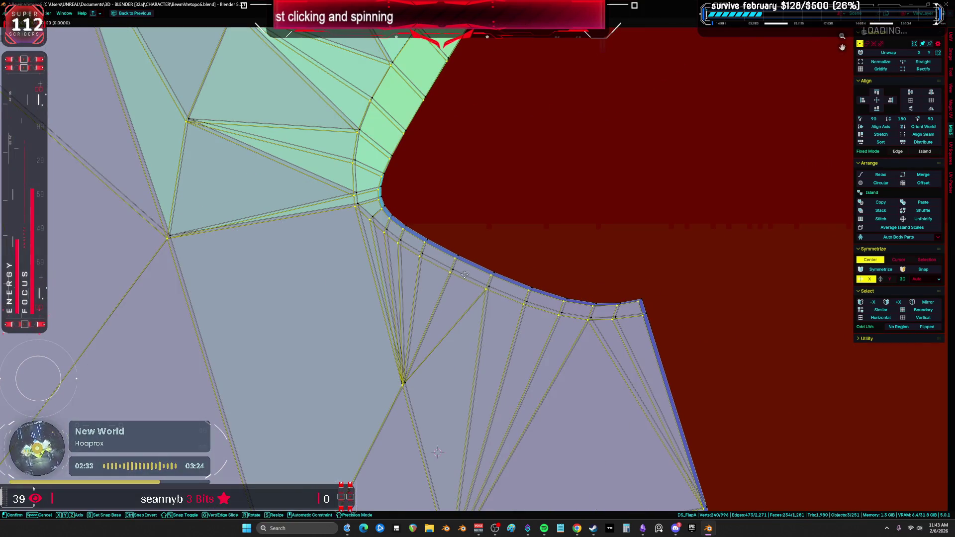
scroll(681, 281, down, 4)
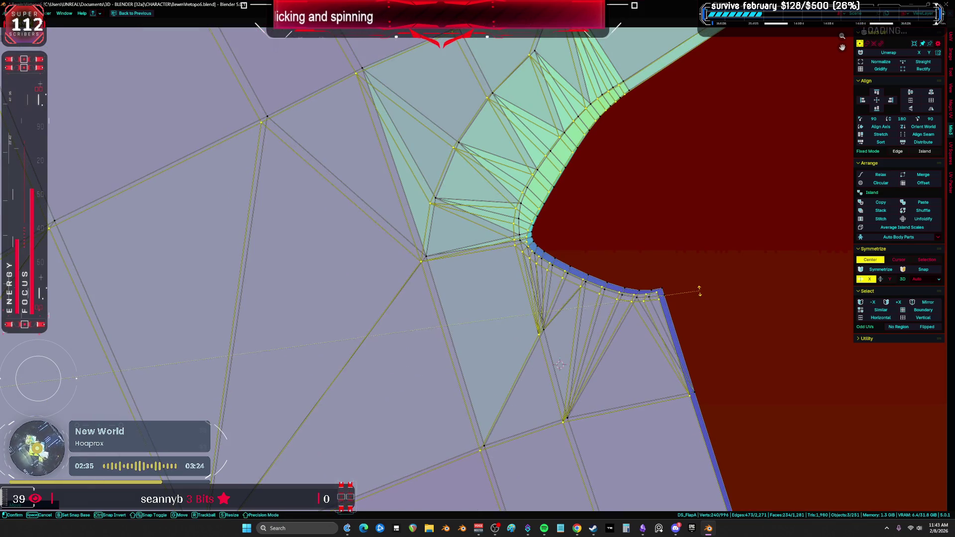
scroll(730, 272, up, 2)
scroll(547, 308, down, 4)
scroll(541, 226, up, 4)
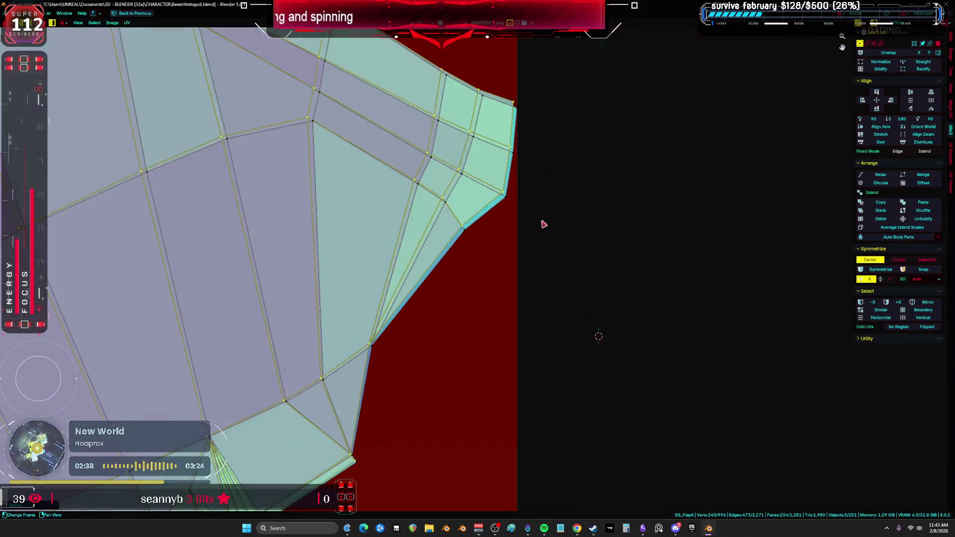
key(g)
click(512, 256)
scroll(529, 342, down, 3)
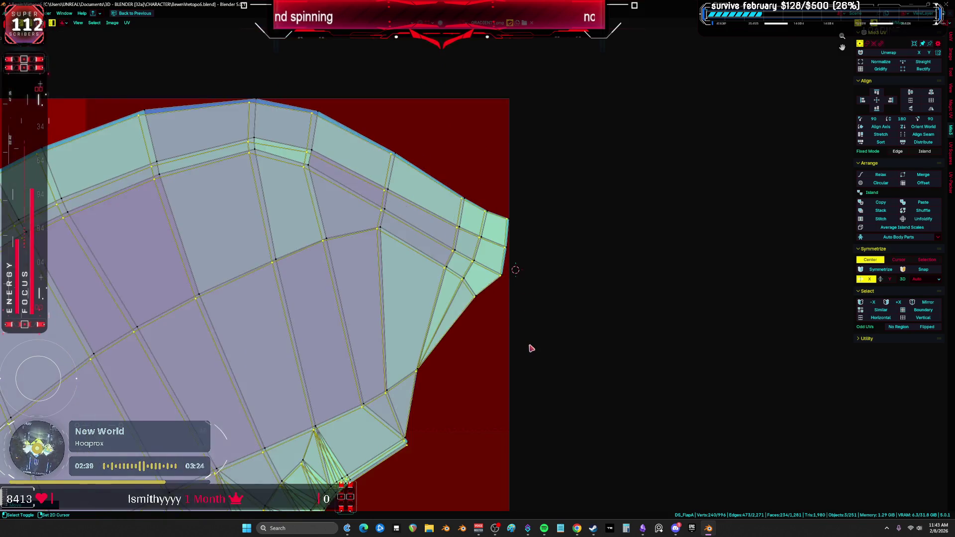
scroll(522, 297, up, 3)
scroll(592, 209, up, 5)
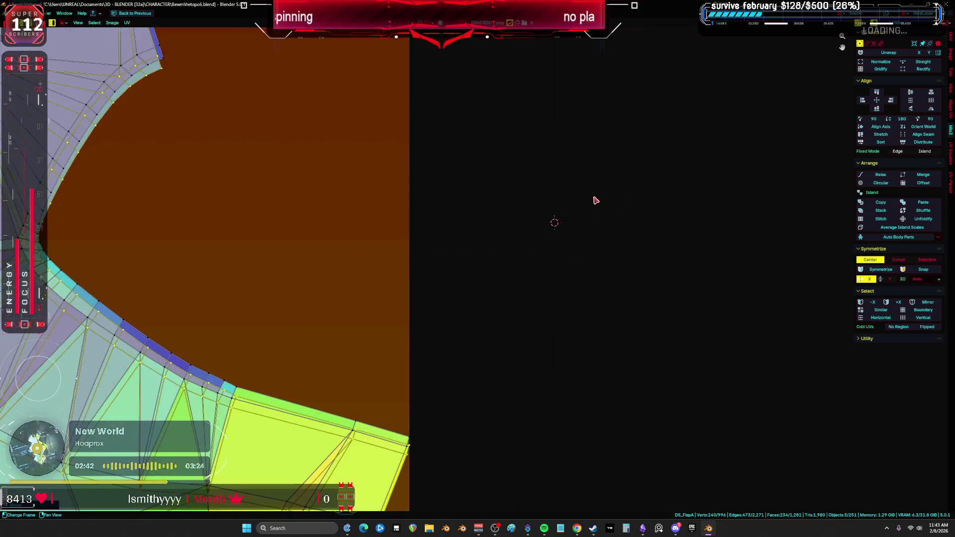
Rescale the selected UVs slightly, shift them flush against the neighbour, then clear the selection.
key(s)
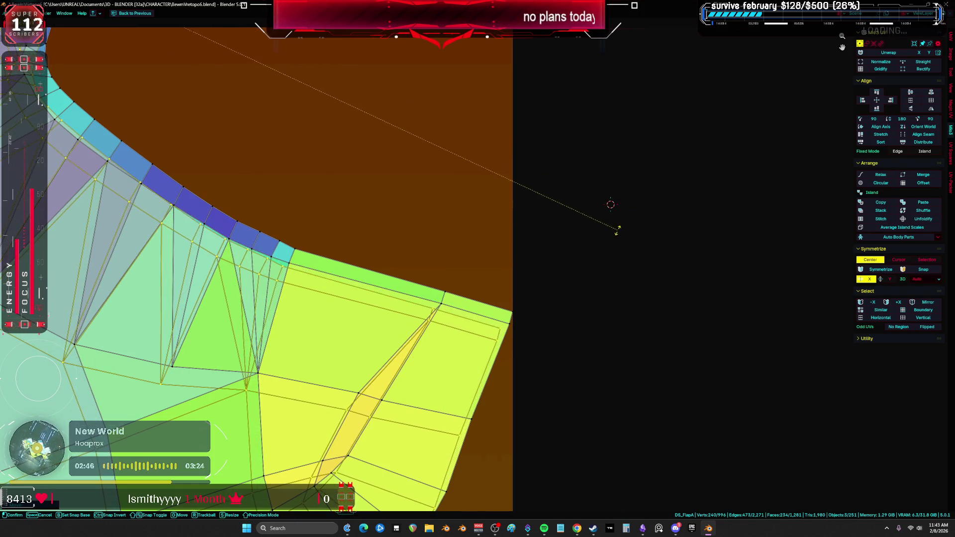
click(627, 207)
key(g)
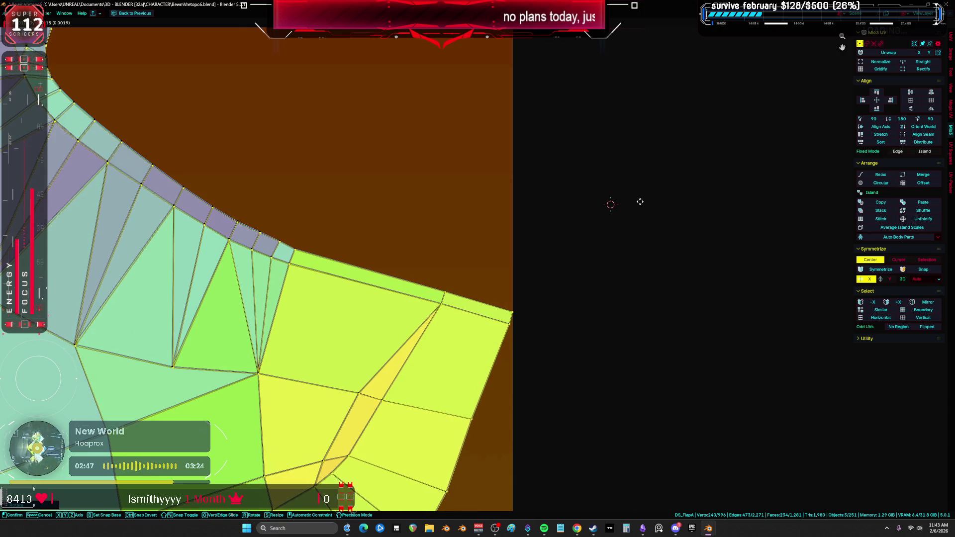
click(634, 198)
scroll(571, 166, down, 3)
scroll(448, 189, up, 5)
scroll(443, 162, up, 6)
scroll(237, 292, down, 6)
scroll(373, 320, up, 10)
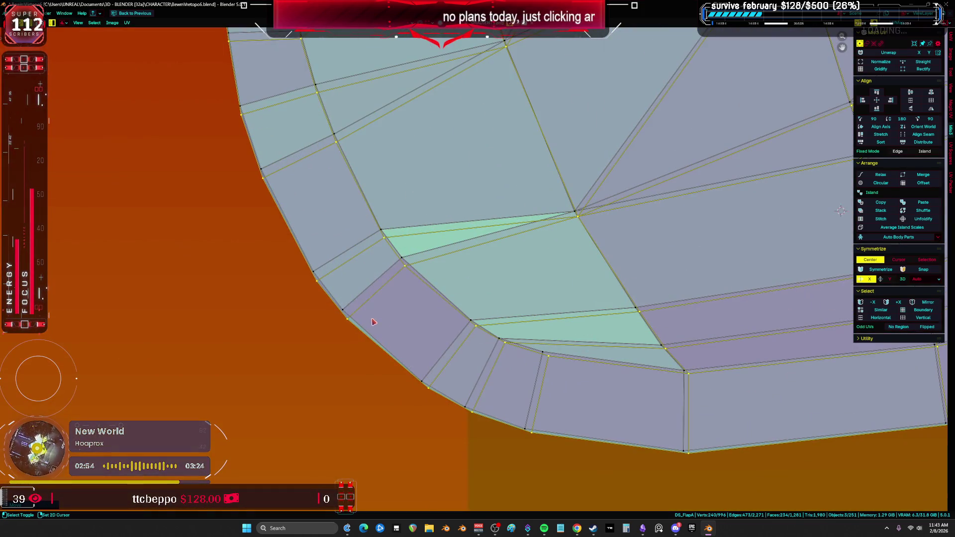
scroll(373, 320, down, 1)
scroll(398, 283, up, 5)
key(g)
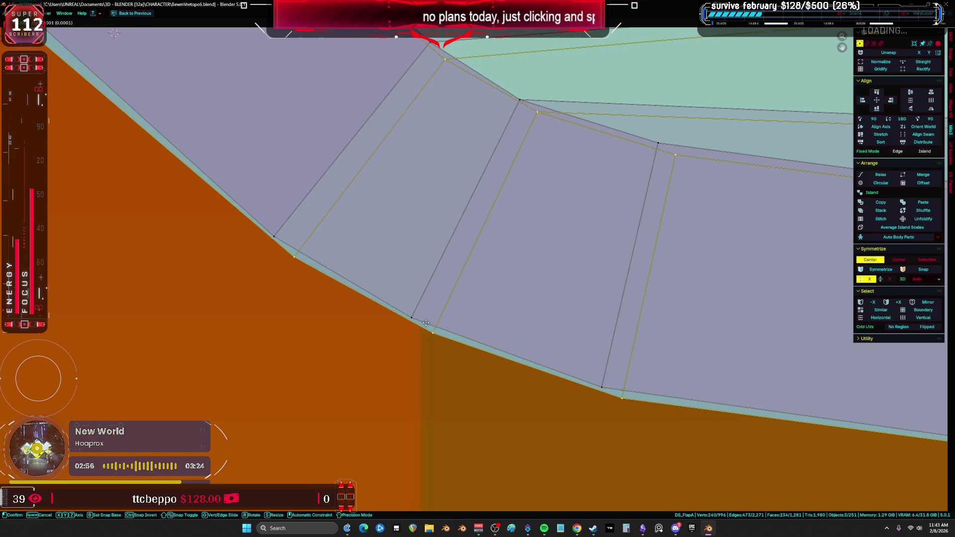
click(426, 323)
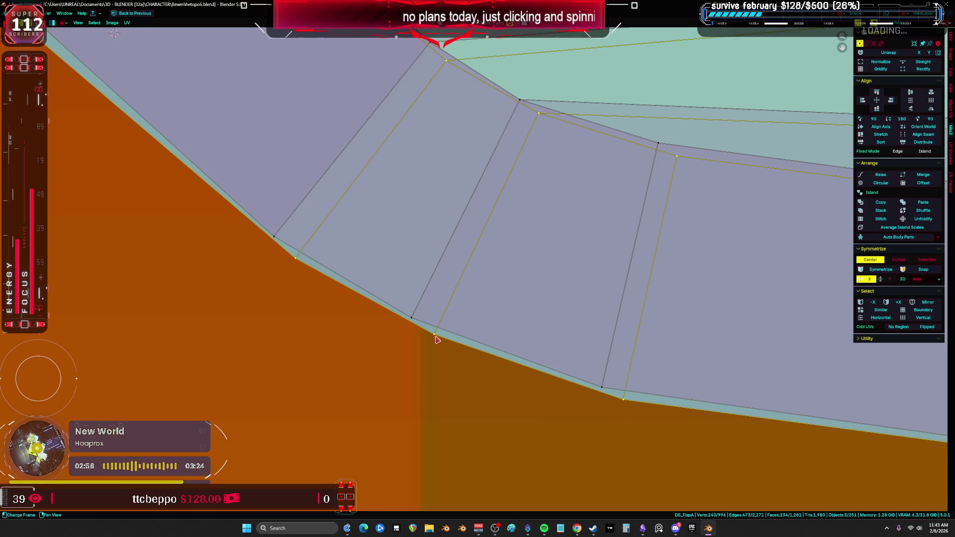
key(alt+a)
Snap the lower-edge vertices onto their neighbours, including the bottom-right corner vertex.
drag(623, 404, 603, 389)
mouse_move(290, 264)
middle_down()
mouse_move(386, 343)
mouse_move(544, 284)
middle_up()
drag(496, 248, 484, 238)
key(g)
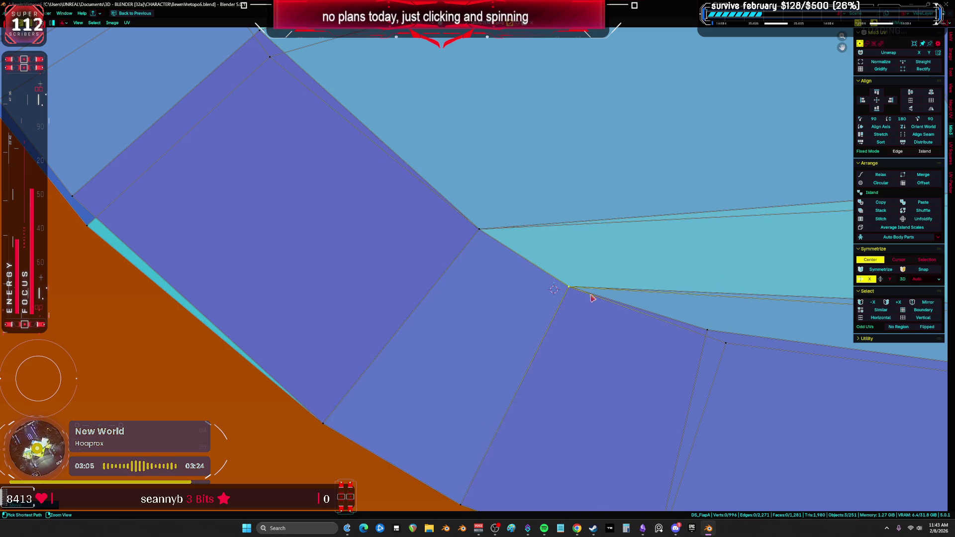
middle_drag(573, 288, 607, 330)
click(584, 319)
scroll(716, 349, down, 5)
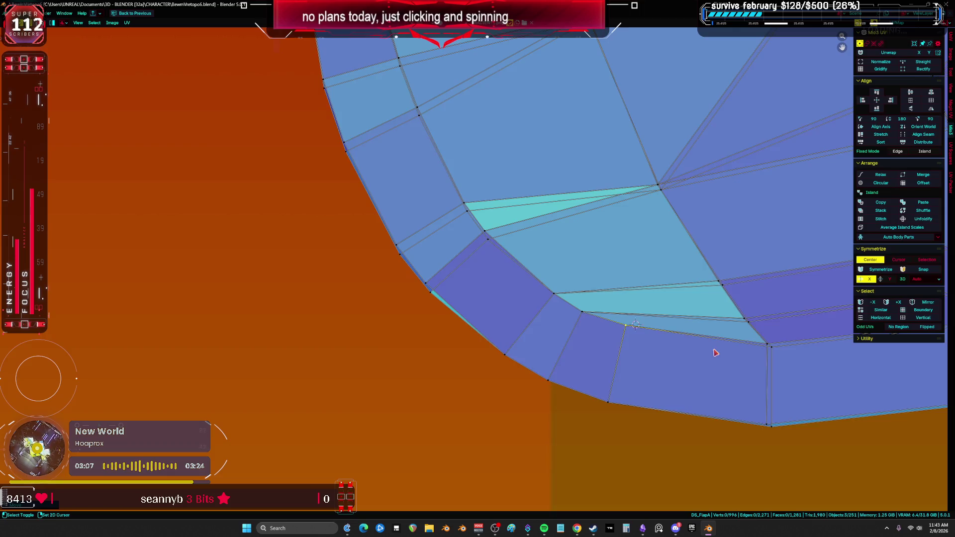
scroll(469, 282, up, 5)
drag(438, 381, 426, 368)
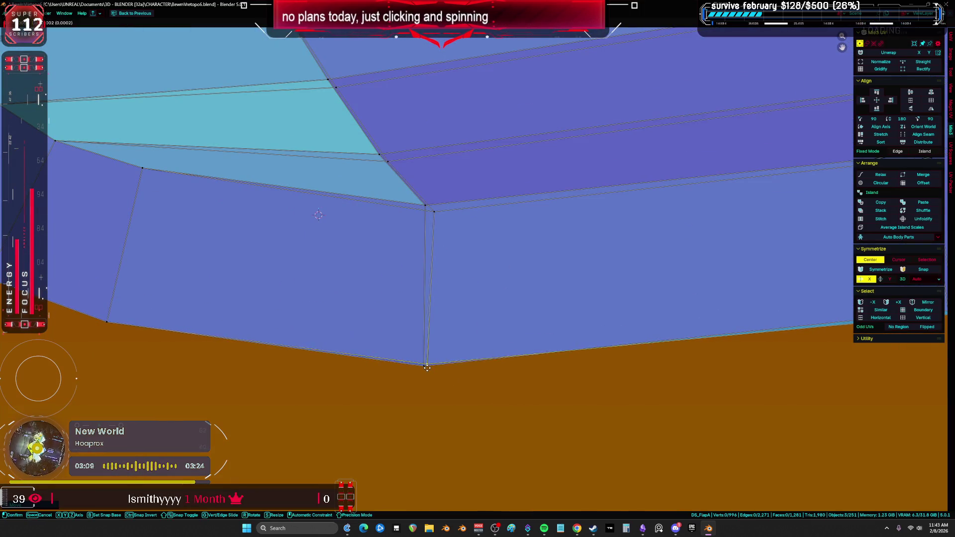
click(426, 205)
Select the next stray vertices further up the edge for fixing.
click(383, 158)
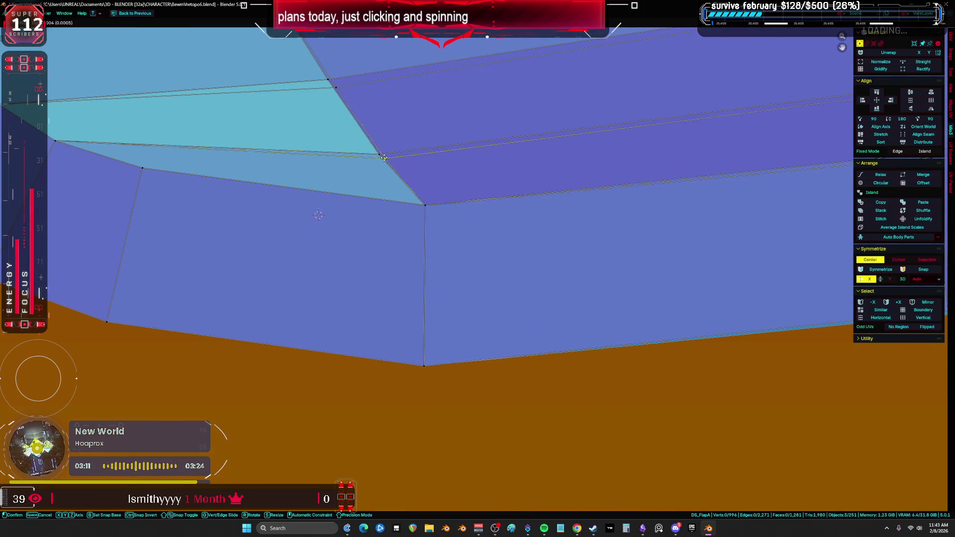
middle_drag(342, 98, 435, 238)
click(428, 226)
scroll(429, 226, down, 4)
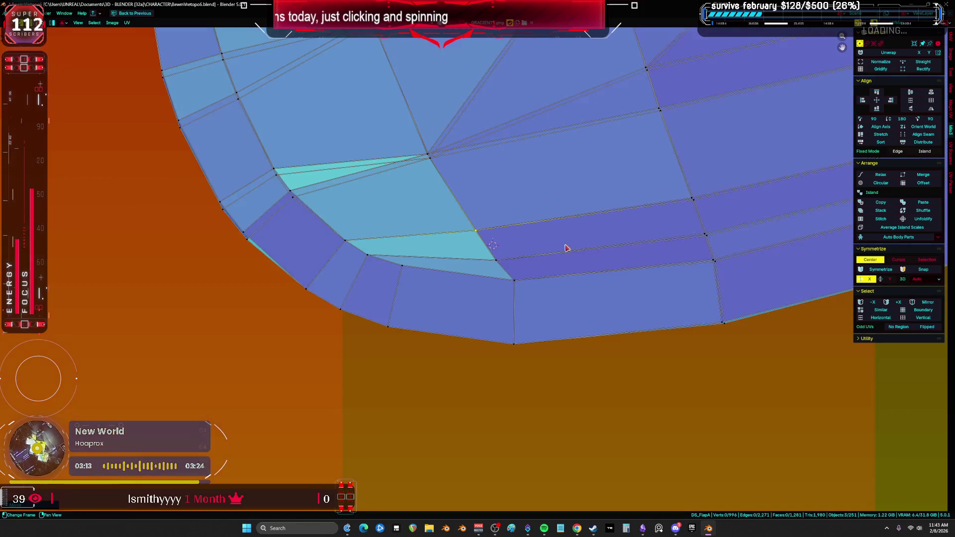
scroll(397, 407, up, 6)
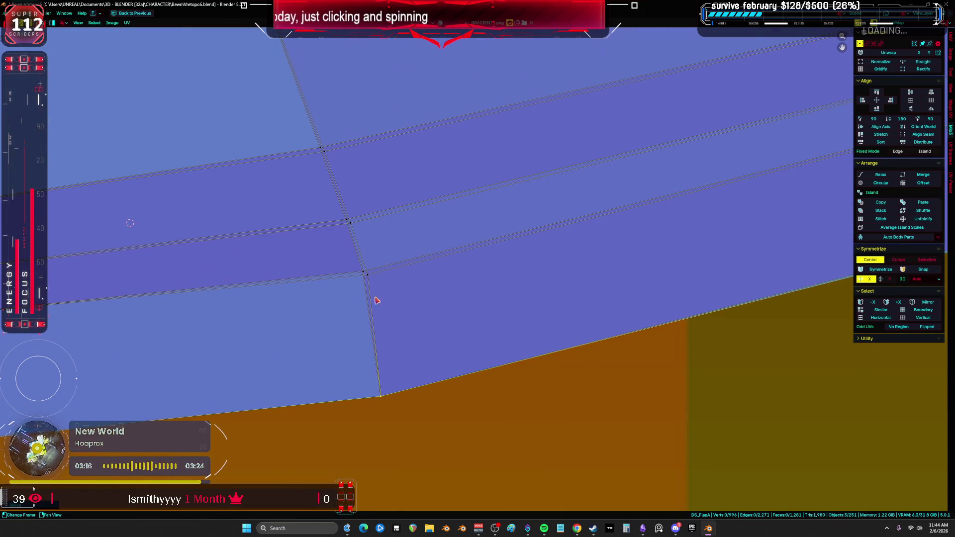
click(364, 271)
click(346, 219)
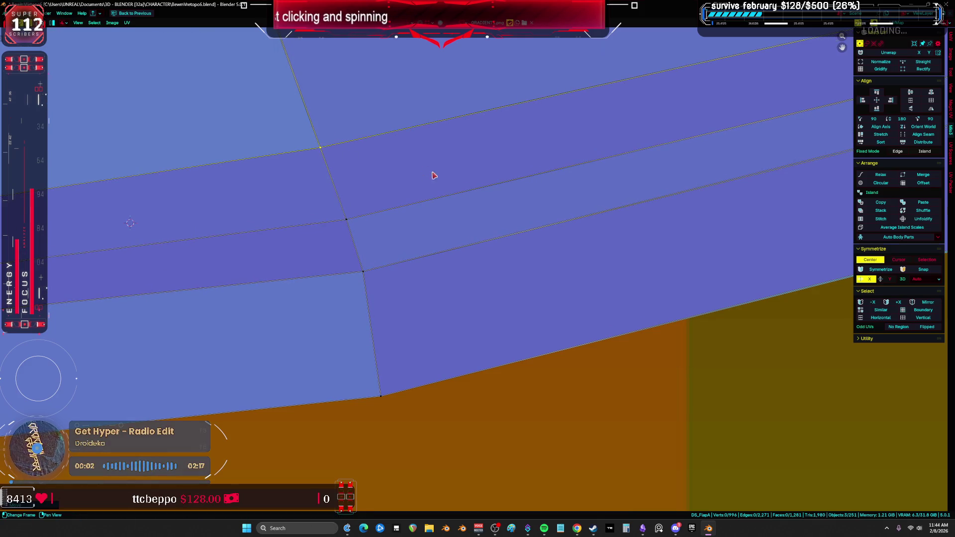
Move several stray UV vertices out onto the flap island's edge.
scroll(425, 171, down, 4)
scroll(458, 309, up, 5)
scroll(588, 244, down, 4)
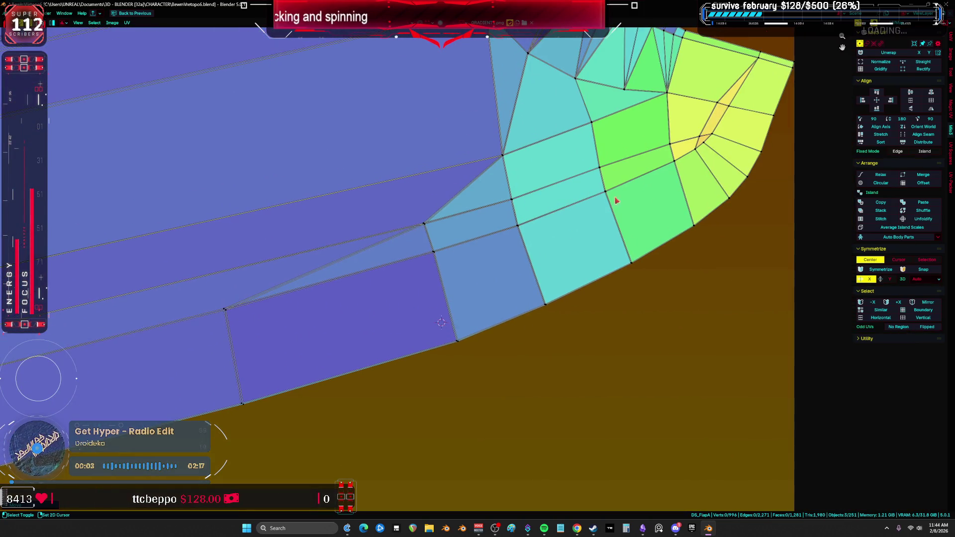
scroll(586, 243, up, 5)
scroll(492, 138, down, 3)
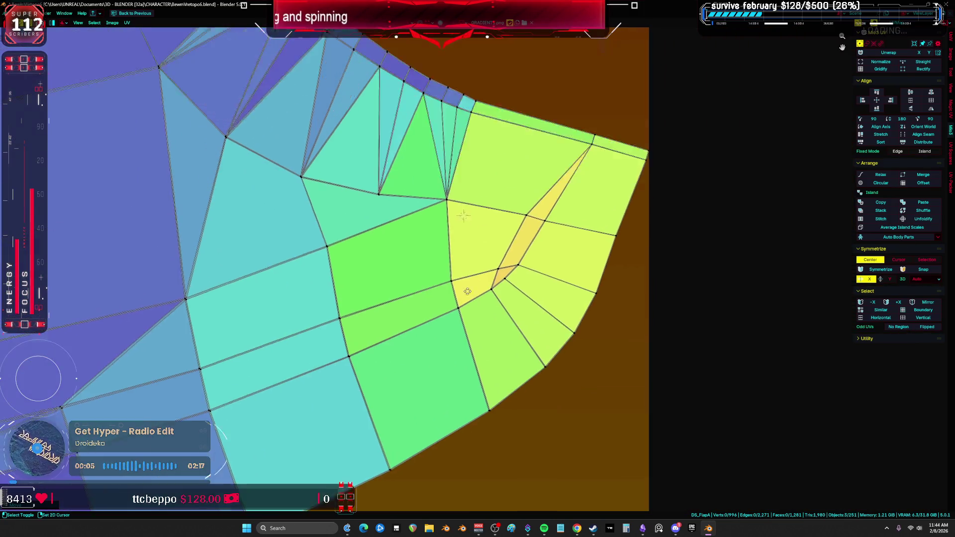
scroll(450, 245, up, 4)
scroll(536, 187, down, 3)
scroll(448, 155, up, 2)
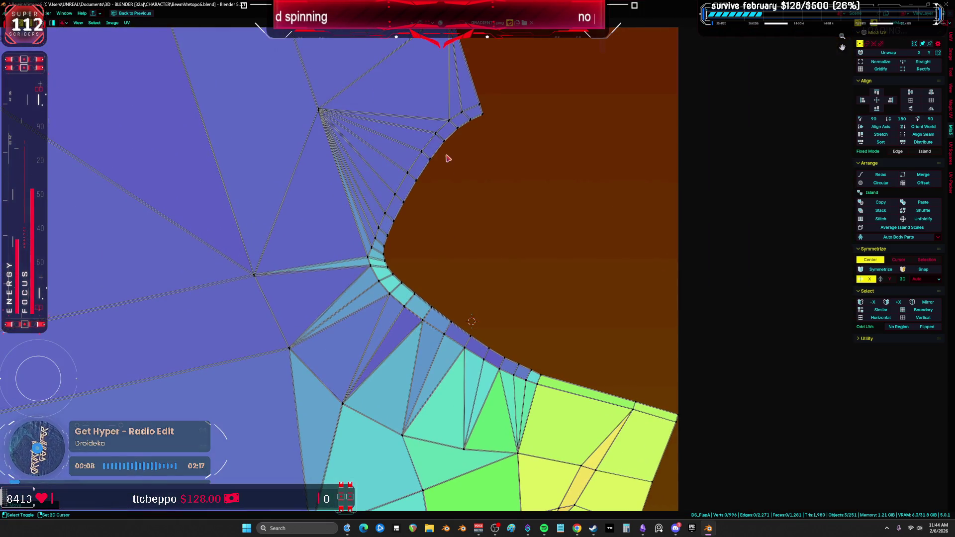
scroll(368, 133, up, 3)
drag(356, 148, 386, 148)
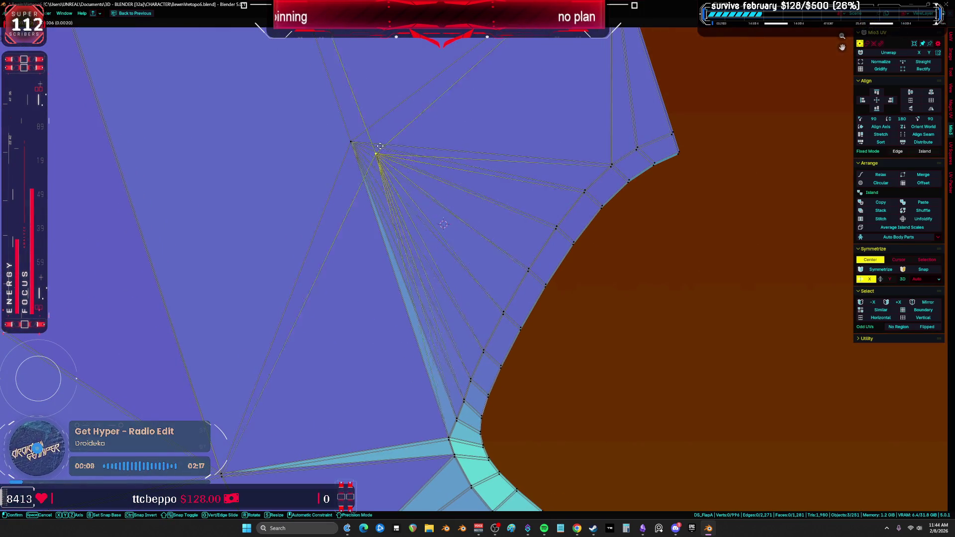
click(353, 137)
scroll(576, 241, up, 2)
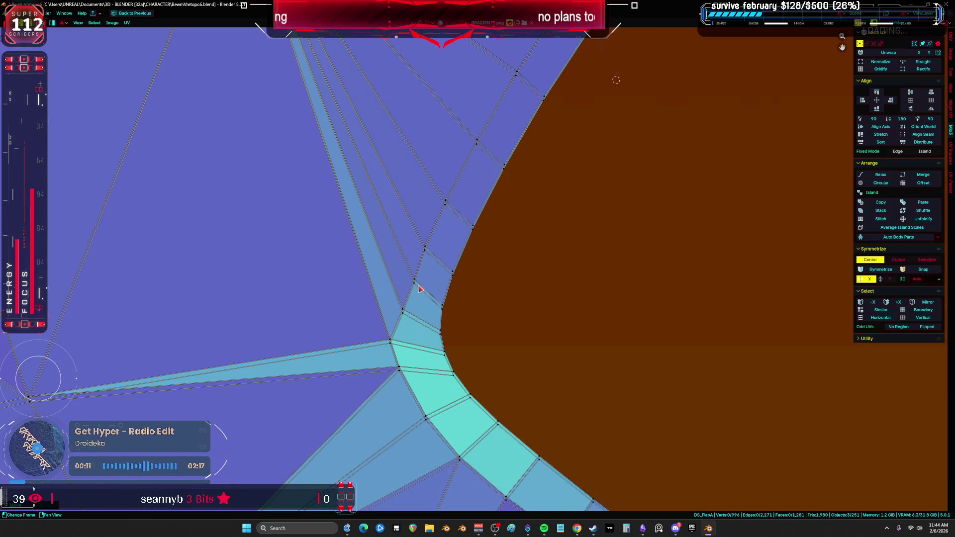
key(g)
click(418, 283)
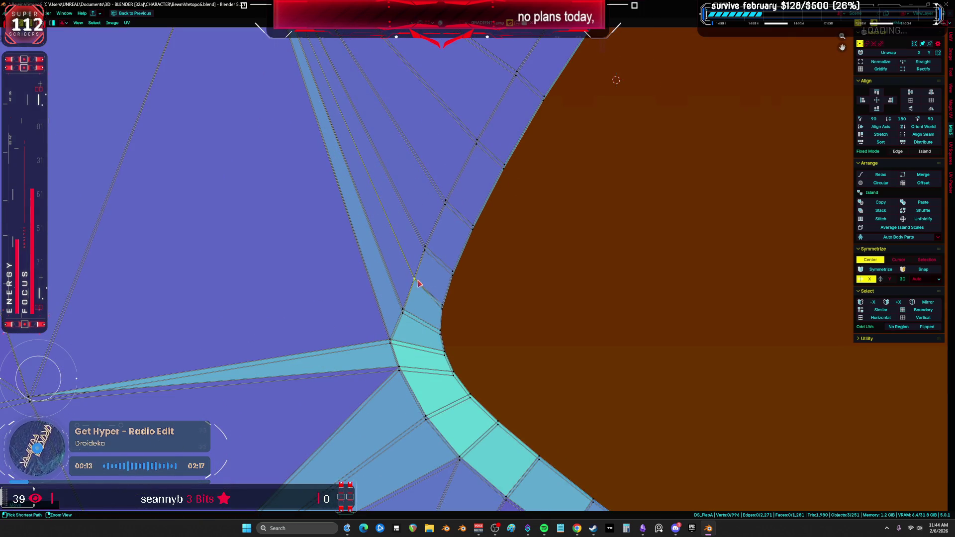
click(426, 248)
key(g)
click(472, 227)
click(476, 143)
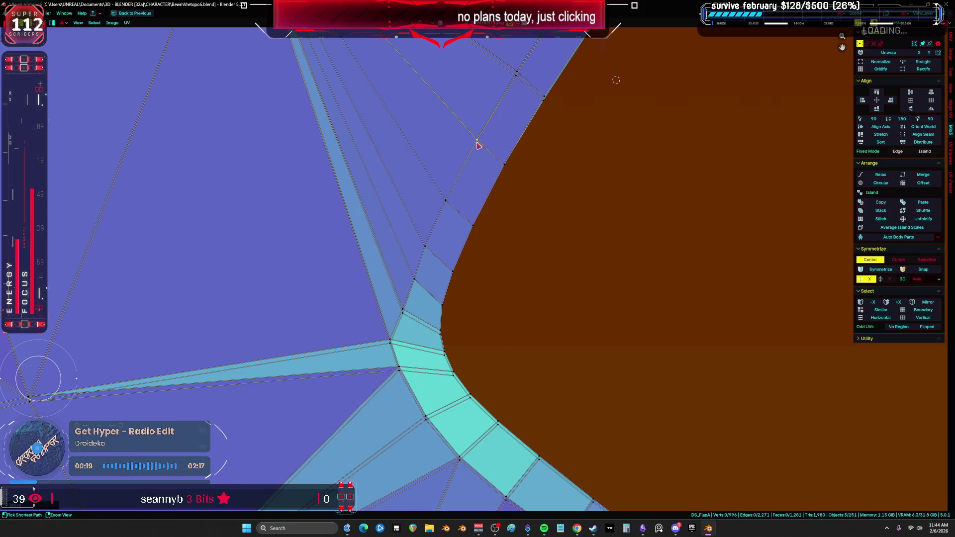
Snap left-border vertices onto their neighbours to collapse the teal sliver.
shift+scroll(521, 196, up, 3)
scroll(520, 196, down, 3)
shift+scroll(517, 239, up, 4)
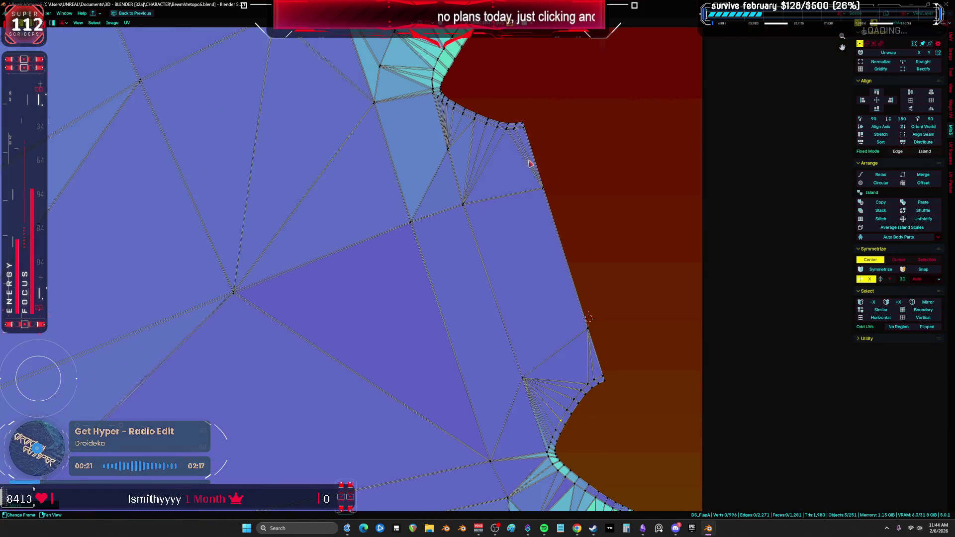
scroll(515, 295, up, 3)
scroll(507, 245, down, 4)
shift+scroll(513, 234, up, 5)
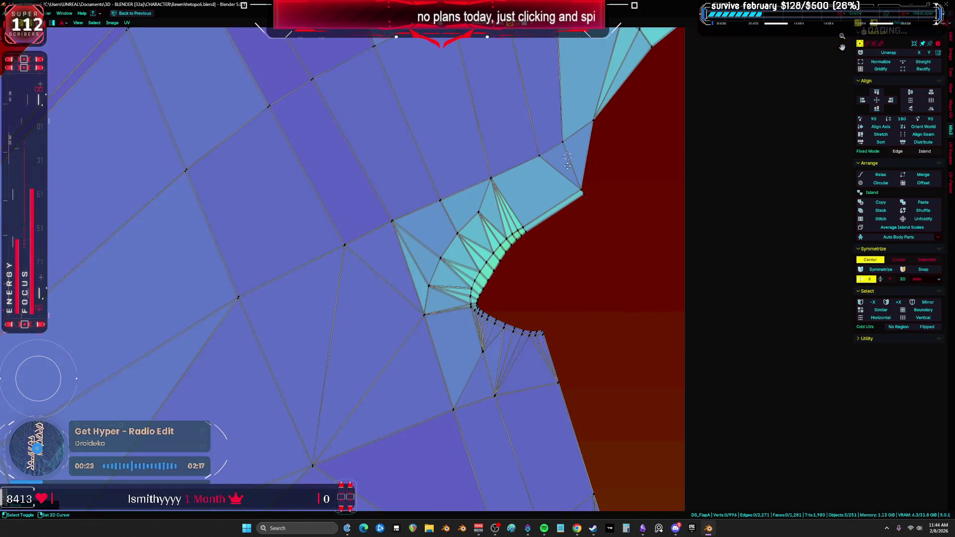
scroll(313, 250, down, 3)
scroll(322, 324, down, 2)
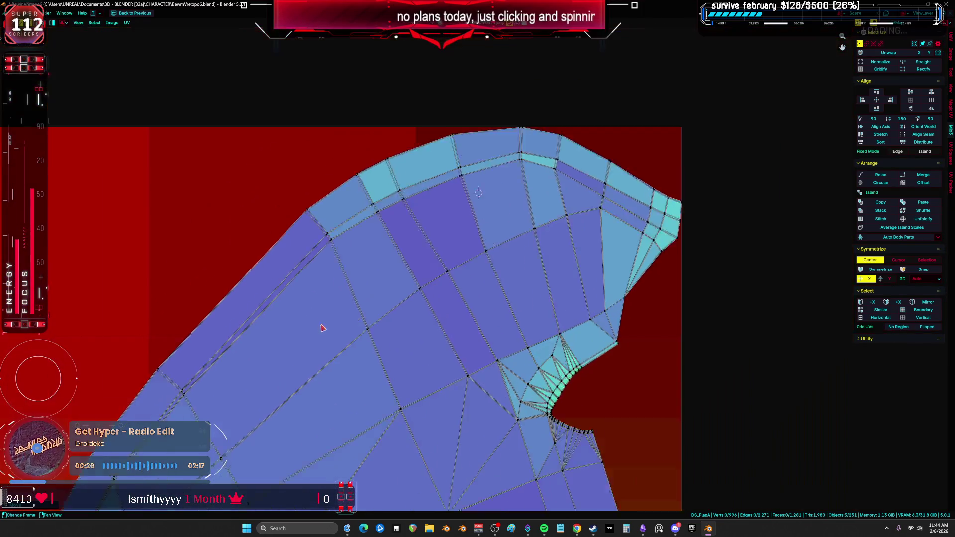
shift+scroll(471, 185, down, 4)
scroll(409, 208, up, 3)
scroll(368, 289, up, 6)
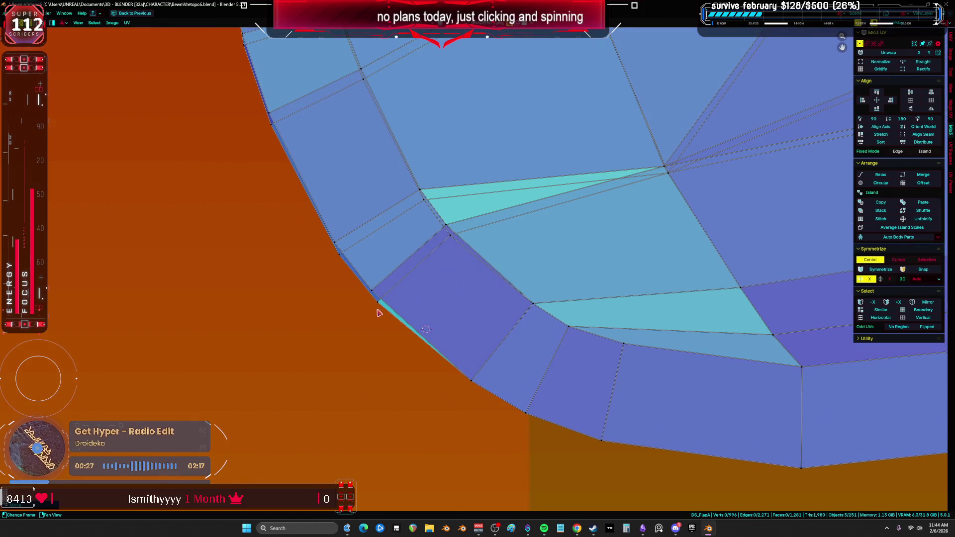
drag(357, 273, 356, 275)
click(356, 275)
drag(291, 200, 282, 177)
Merge more stray vertices onto neighbours, removing the cyan sliver and duplicate edge.
drag(513, 162, 504, 142)
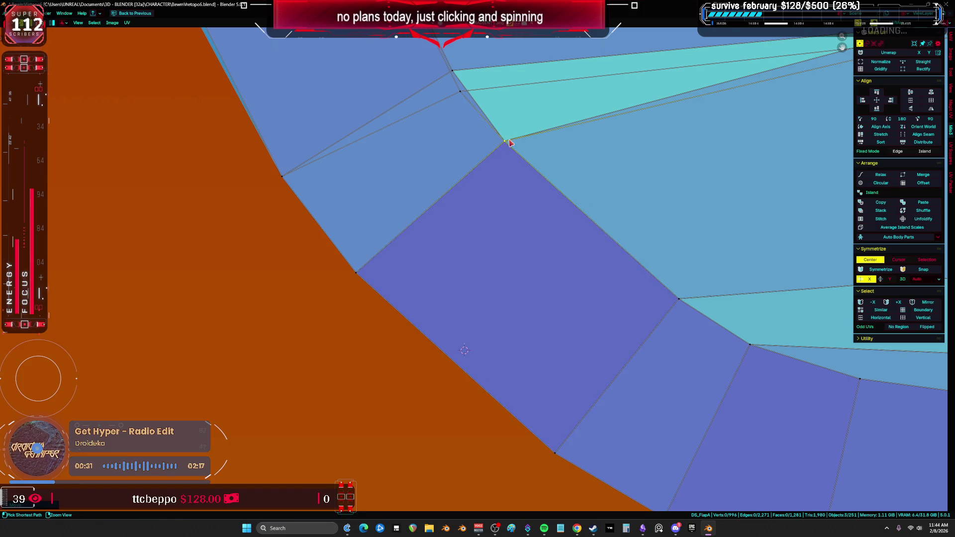
scroll(507, 144, down, 1)
scroll(476, 256, up, 2)
drag(468, 245, 458, 222)
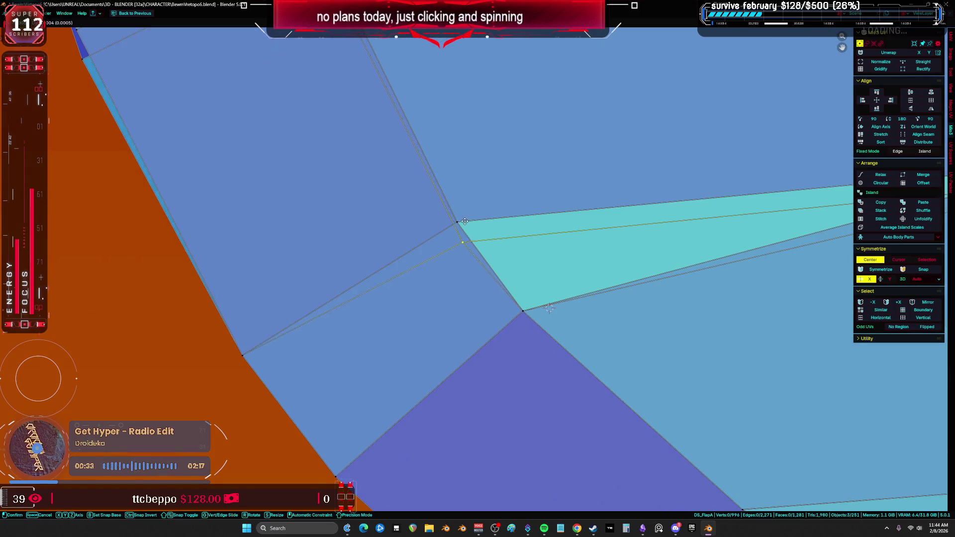
scroll(462, 224, down, 1)
scroll(494, 241, up, 3)
drag(549, 281, 545, 259)
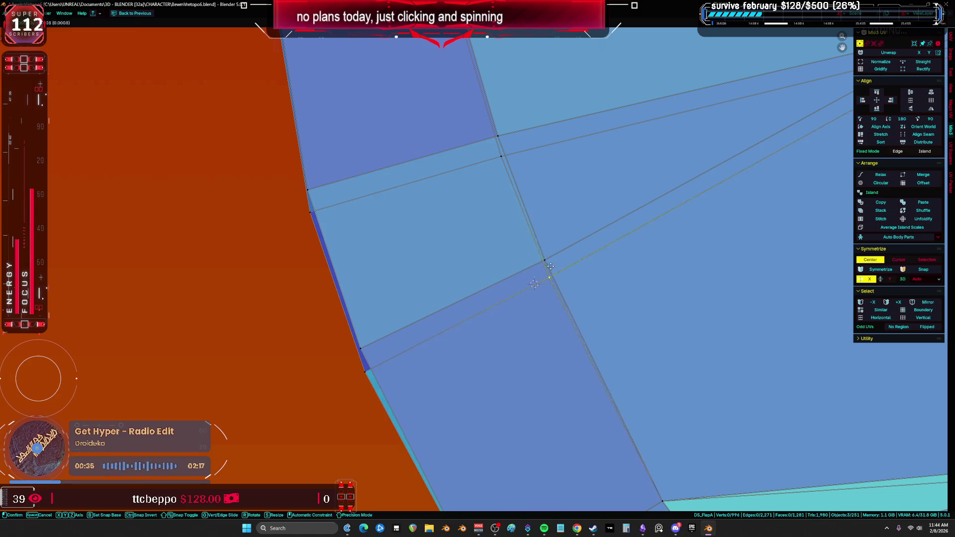
drag(366, 380, 363, 352)
drag(312, 213, 308, 191)
mouse_move(503, 158)
mouse_down()
mouse_move(501, 139)
mouse_move(490, 287)
mouse_move(486, 274)
mouse_up()
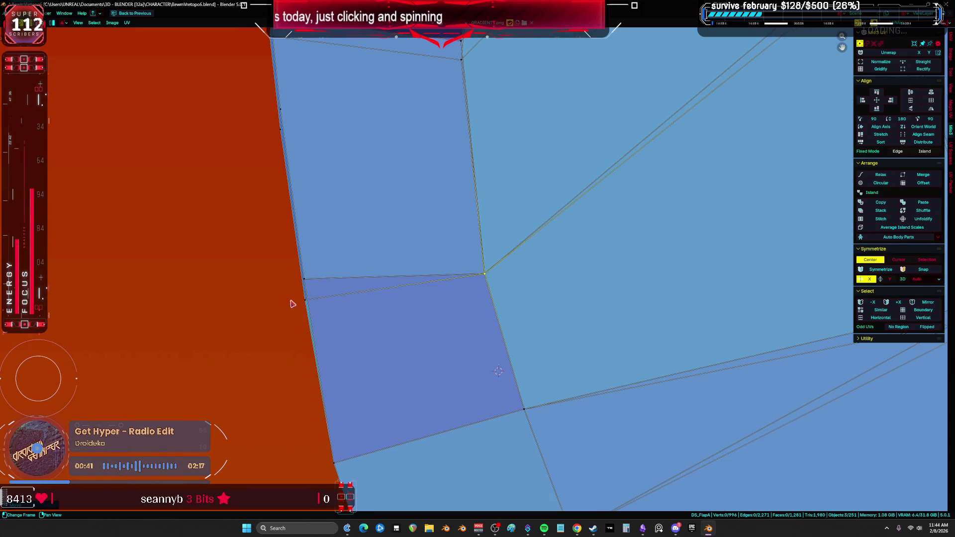
scroll(339, 339, up, 2)
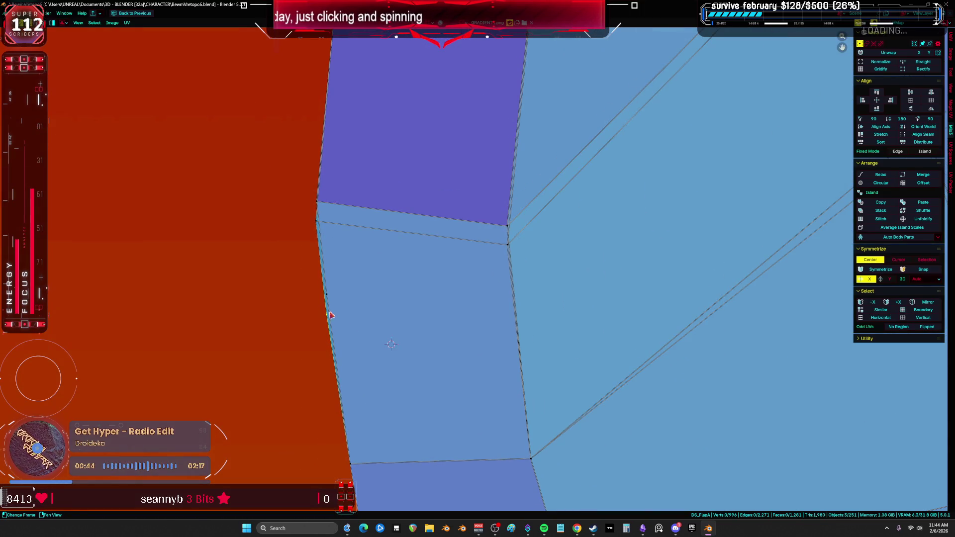
Form a small triangle, select it with the adjacent quad, and restore the full layout.
drag(327, 293, 268, 309)
click(430, 315)
scroll(431, 321, down, 4)
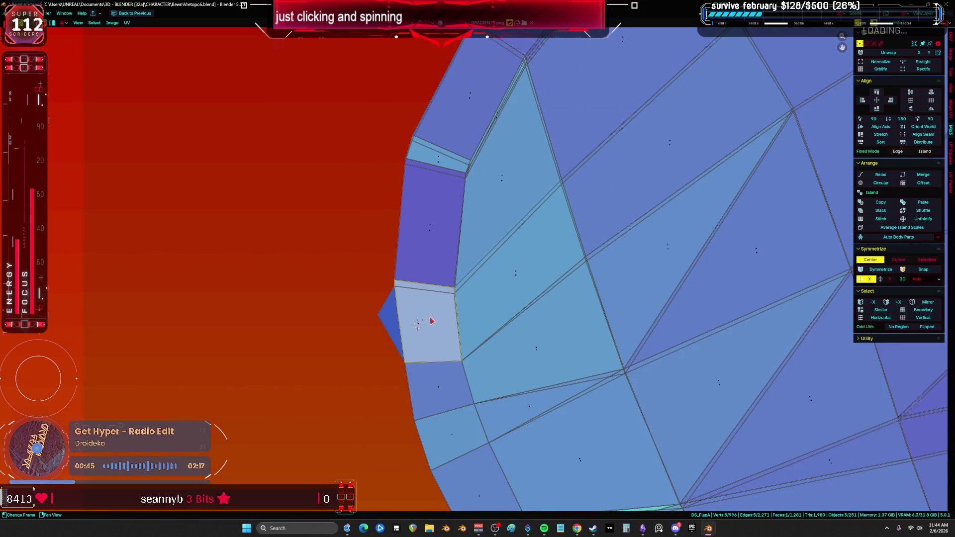
scroll(431, 320, up, 3)
shift+click(360, 319)
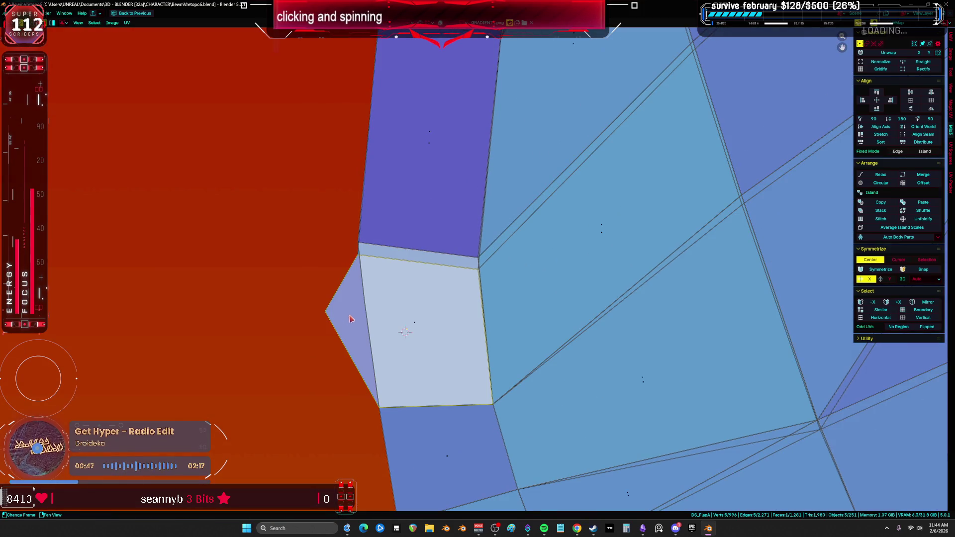
scroll(363, 316, down, 3)
key(ctrl+space)
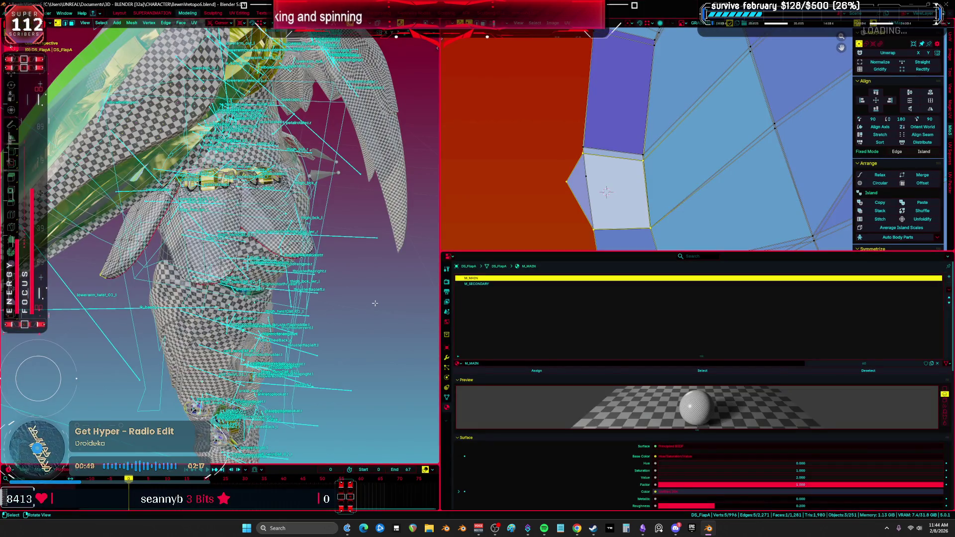
Delete one stray vertex, then isolate the flap meshes full screen in local view.
scroll(375, 303, up, 5)
mouse_move(375, 303)
middle_down()
mouse_move(325, 195)
mouse_move(253, 286)
mouse_move(251, 155)
mouse_move(257, 176)
middle_up()
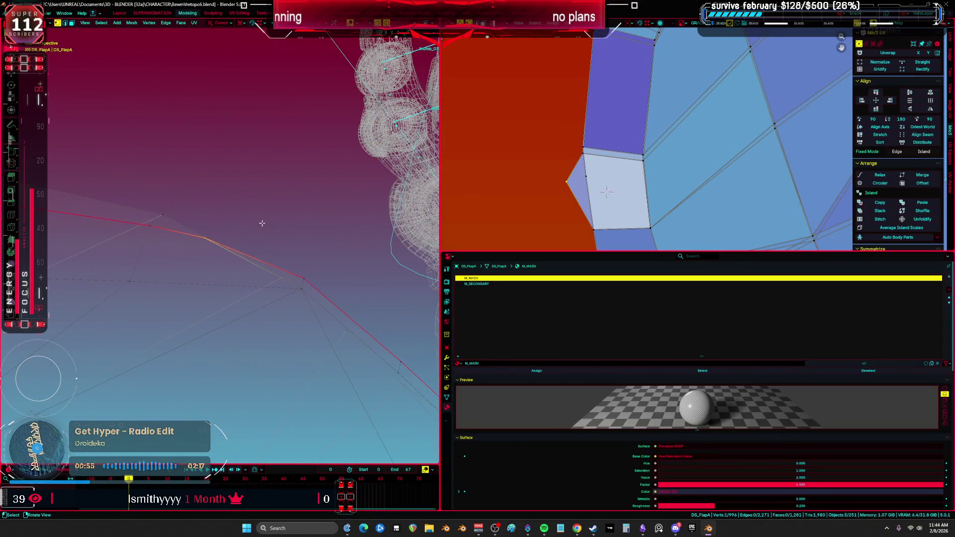
key(ctrl+x)
middle_drag(260, 261, 255, 269)
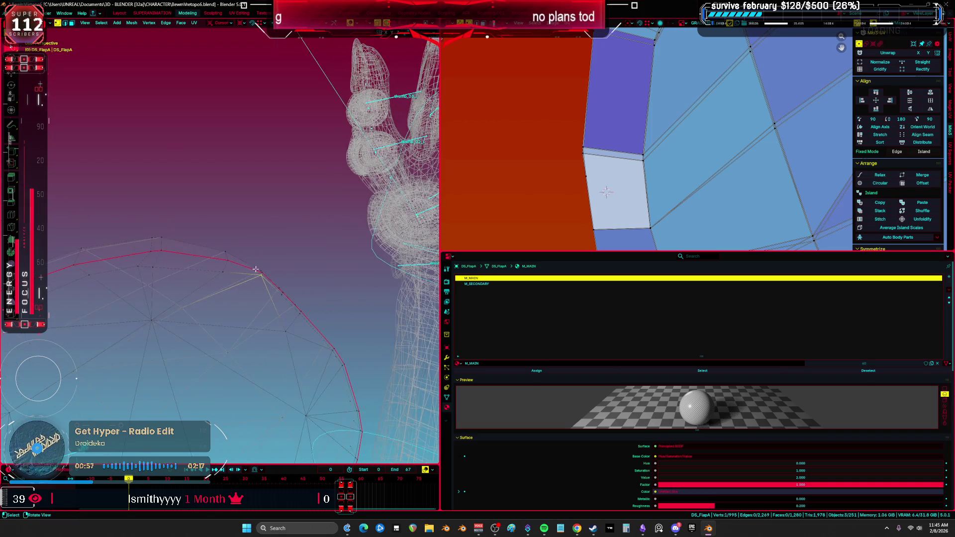
key(ctrl+space)
mouse_move(405, 279)
middle_down()
mouse_move(435, 279)
mouse_move(470, 356)
mouse_move(468, 283)
mouse_move(409, 171)
mouse_move(415, 142)
mouse_move(454, 156)
mouse_move(416, 144)
mouse_move(506, 196)
mouse_move(410, 209)
mouse_move(339, 195)
mouse_move(359, 194)
mouse_move(383, 213)
mouse_move(291, 288)
mouse_move(301, 291)
middle_up()
key(a)
key(KP_Divide)
Dissolve another stray vertex, select all flap geometry, and bring up the UV Mapping menu.
scroll(409, 171, up, 8)
scroll(409, 171, up, 2)
click(415, 142)
key(ctrl+x)
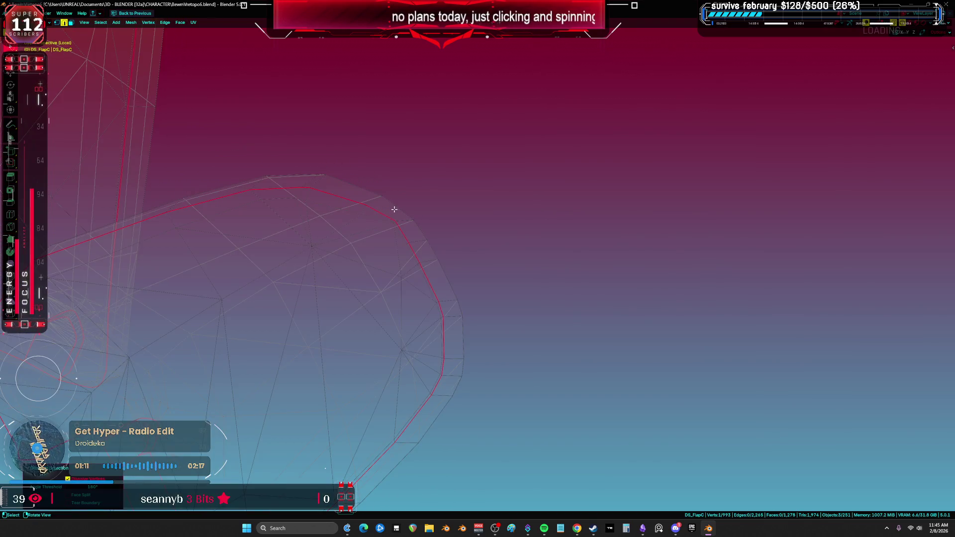
scroll(394, 209, down, 5)
key(a)
key(u)
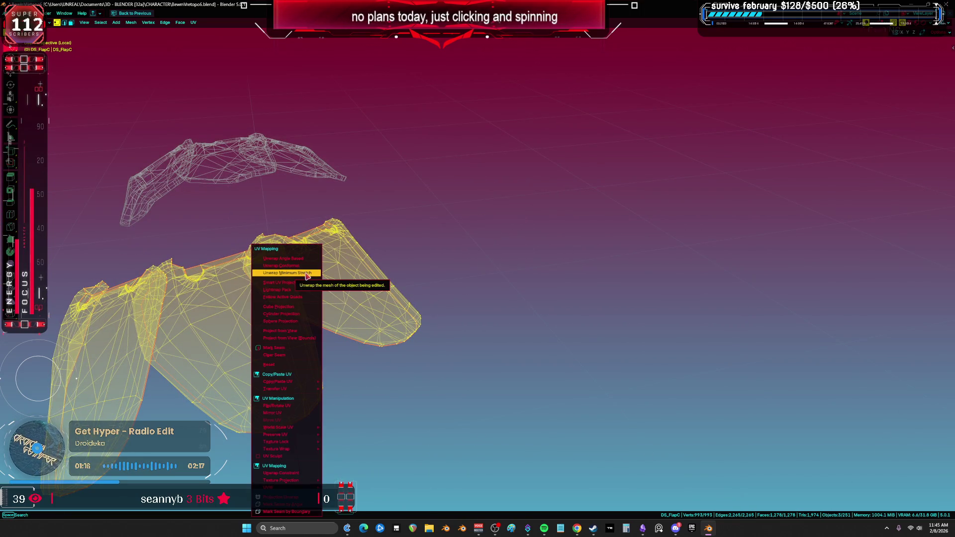
Unwrap the flaps with Angle Based and review the resulting UV layout full screen.
click(307, 262)
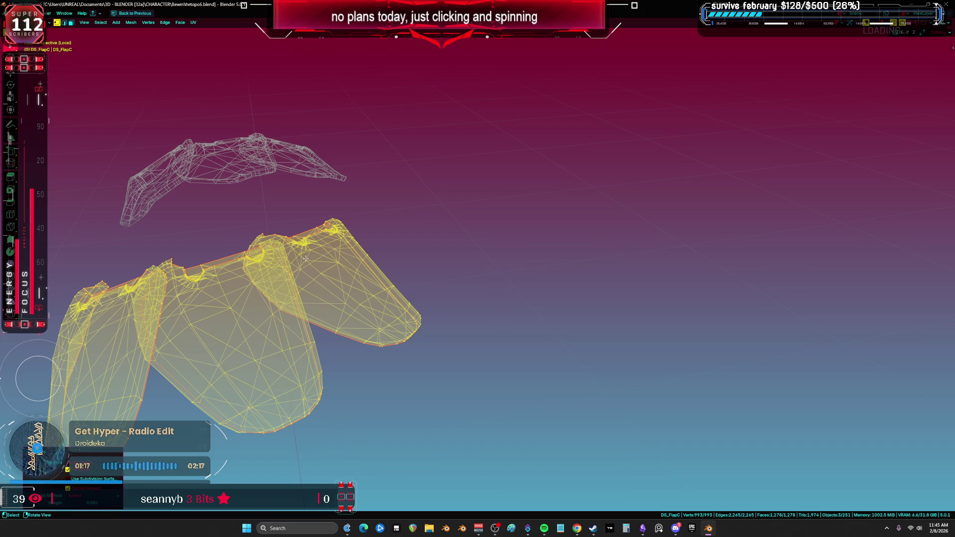
key(ctrl+space)
key(ctrl+space)
scroll(544, 241, down, 5)
middle_drag(544, 241, 513, 184)
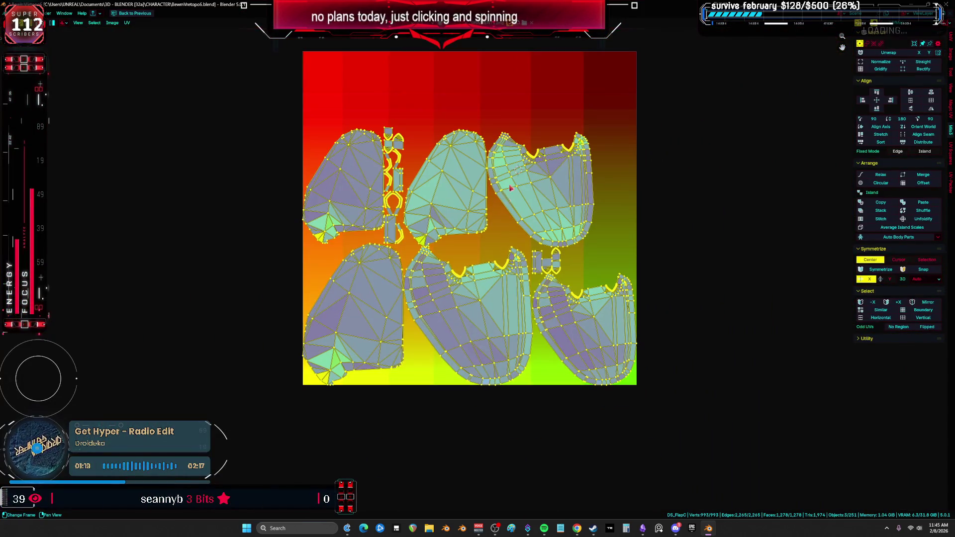
key(ctrl+space)
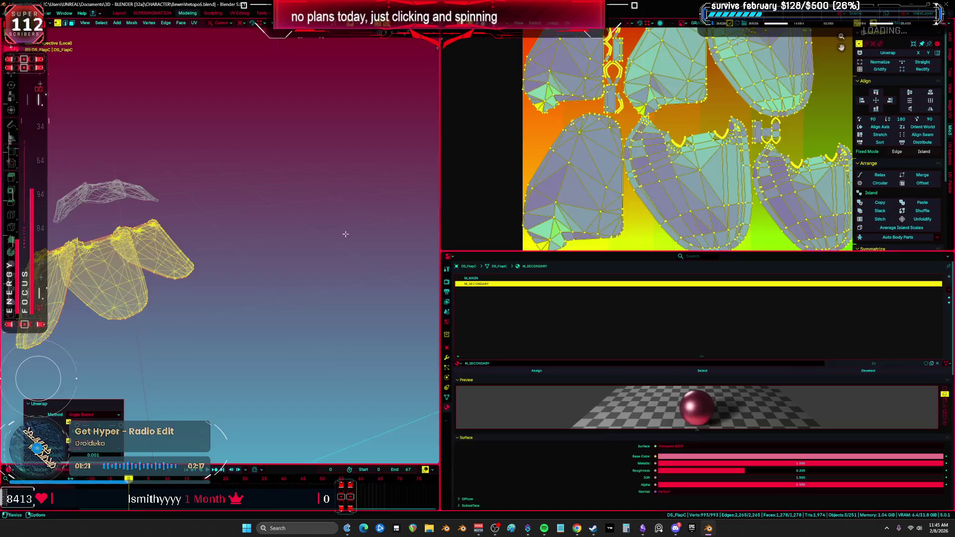
Inspect the checker texture on the flaps with overlays hidden, including their backsides.
key(ctrl+space)
key(shift+alt+z)
middle_drag(398, 259, 436, 270)
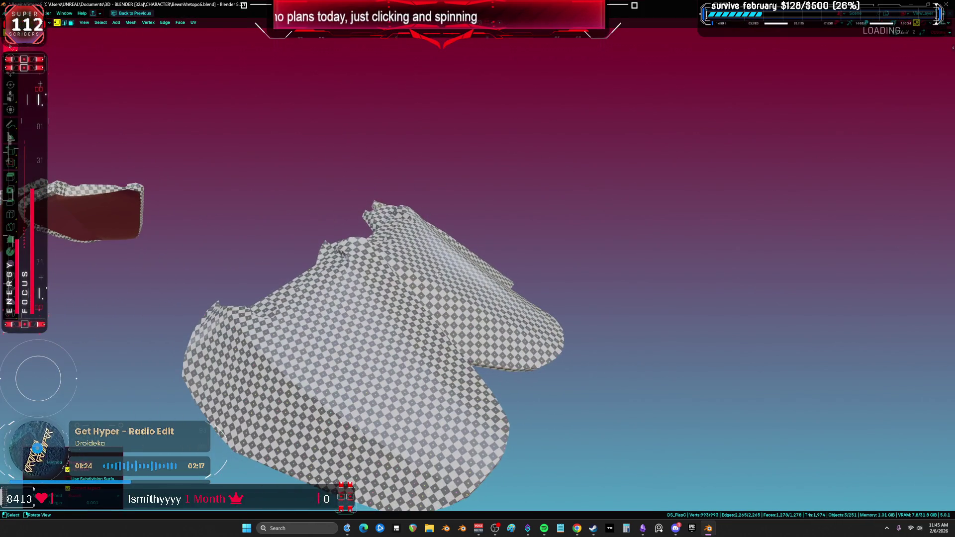
mouse_move(514, 313)
middle_down()
mouse_move(589, 250)
mouse_move(452, 342)
mouse_move(380, 301)
mouse_move(430, 293)
mouse_move(457, 319)
middle_up()
scroll(491, 352, up, 5)
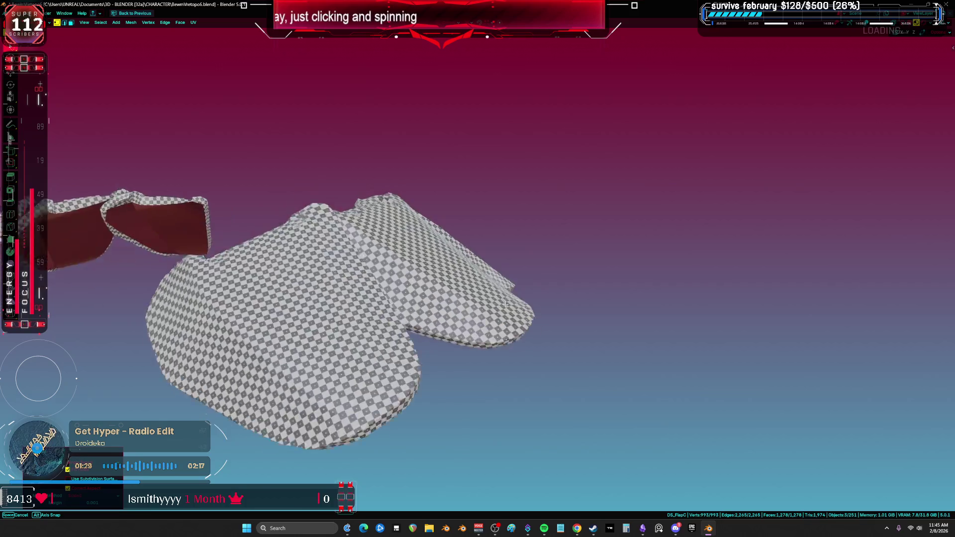
scroll(491, 352, up, 5)
key(shift+alt+z)
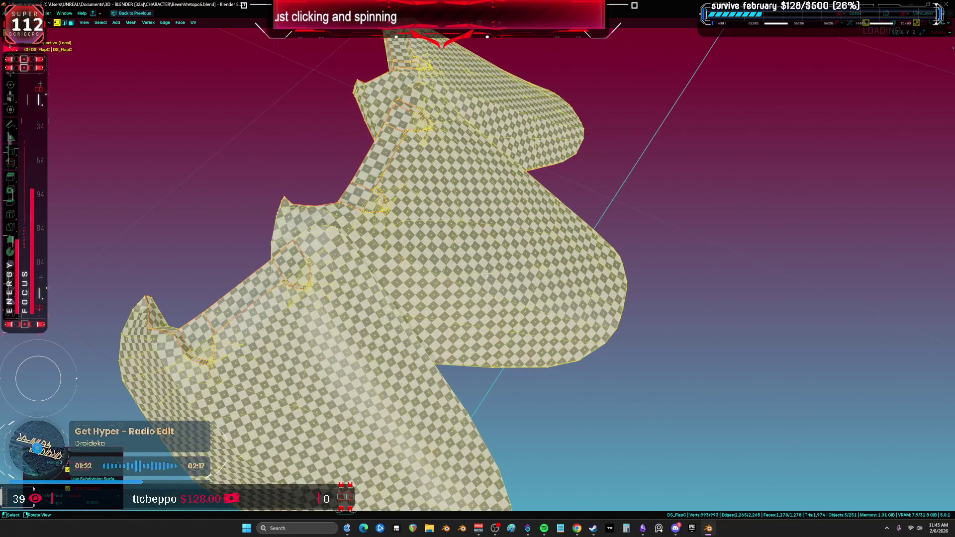
Apply a shading option to the flaps, leave local view, and review all flaps.
right_click(584, 247)
click(579, 254)
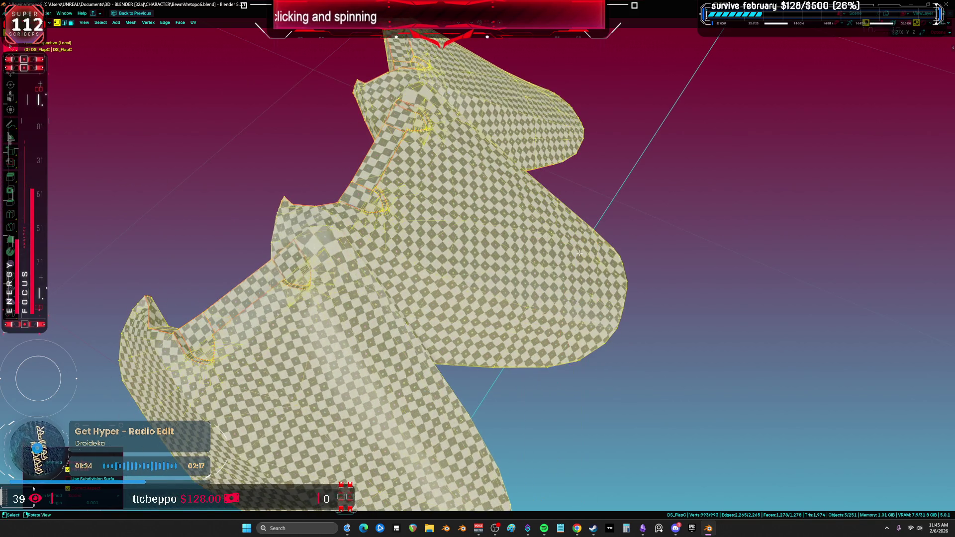
key(KP_Divide)
key(shift+alt+z)
mouse_move(579, 254)
middle_down()
mouse_move(558, 242)
mouse_move(560, 184)
middle_up()
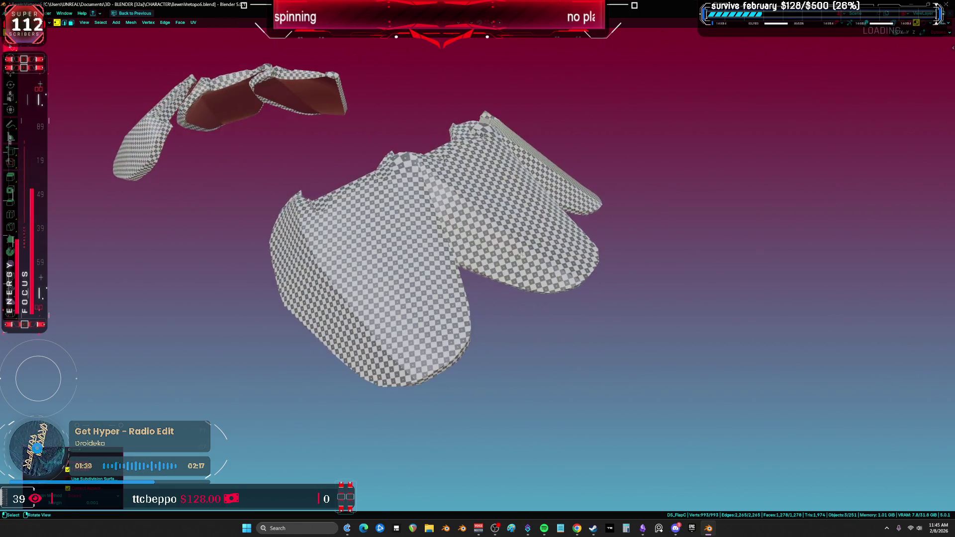
key(ctrl+space)
key(ctrl+space)
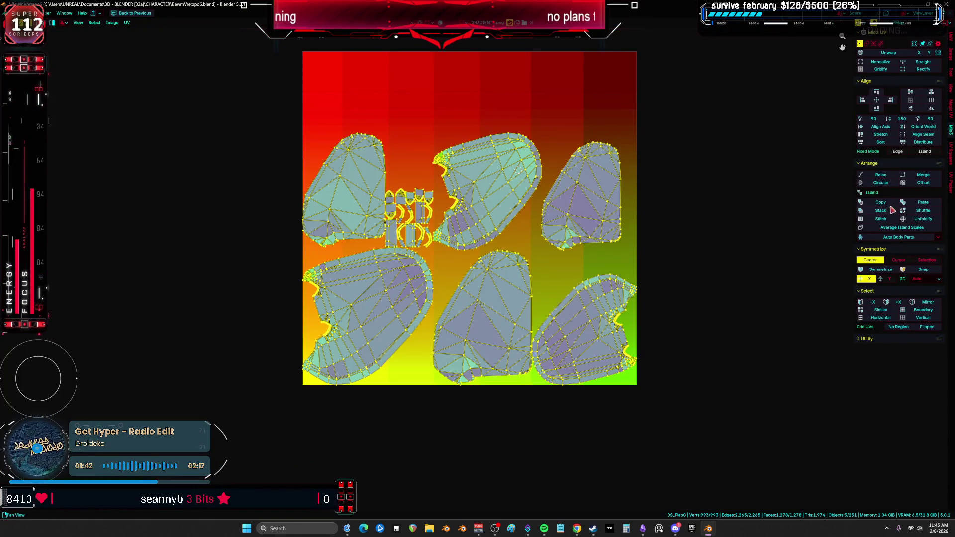
Stack the matching flap islands, then orbit the maximized 3D view around the flap mesh.
click(878, 213)
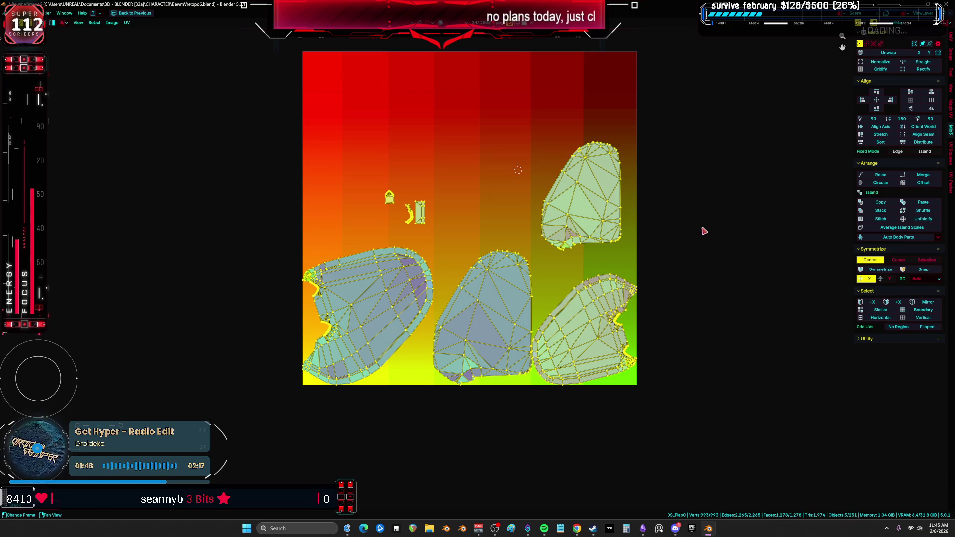
key(ctrl+space)
mouse_move(278, 249)
middle_down()
mouse_move(300, 278)
mouse_move(327, 218)
mouse_move(398, 224)
middle_up()
key(ctrl+space)
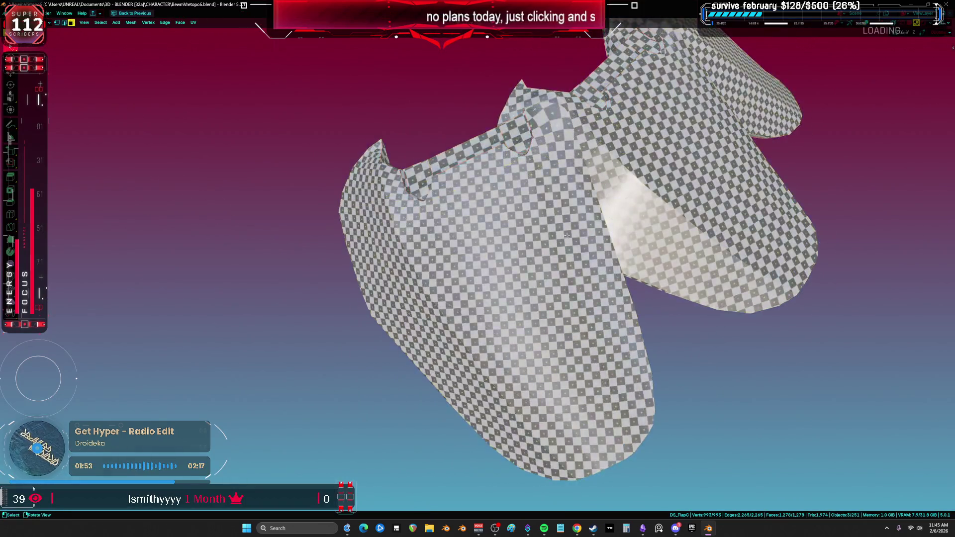
scroll(398, 224, down, 5)
mouse_move(497, 234)
middle_down()
mouse_move(554, 241)
mouse_move(447, 231)
mouse_move(438, 209)
mouse_move(529, 160)
mouse_move(541, 131)
mouse_move(448, 169)
mouse_move(414, 246)
mouse_move(393, 213)
mouse_move(597, 211)
middle_up()
Toggle viewport overlays to inspect the checker texture, then frame the whole character.
key(shift+alt+z)
scroll(409, 227, up, 3)
key(shift+alt+z)
key(shift+alt+z)
scroll(473, 160, up, 3)
key(shift+alt+z)
scroll(413, 246, up, 3)
key(shift+alt+z)
scroll(414, 247, down, 3)
key(KP_Divide)
Maximize the UV editor, fit the whole gradient image in view, and deselect the islands.
key(ctrl+space)
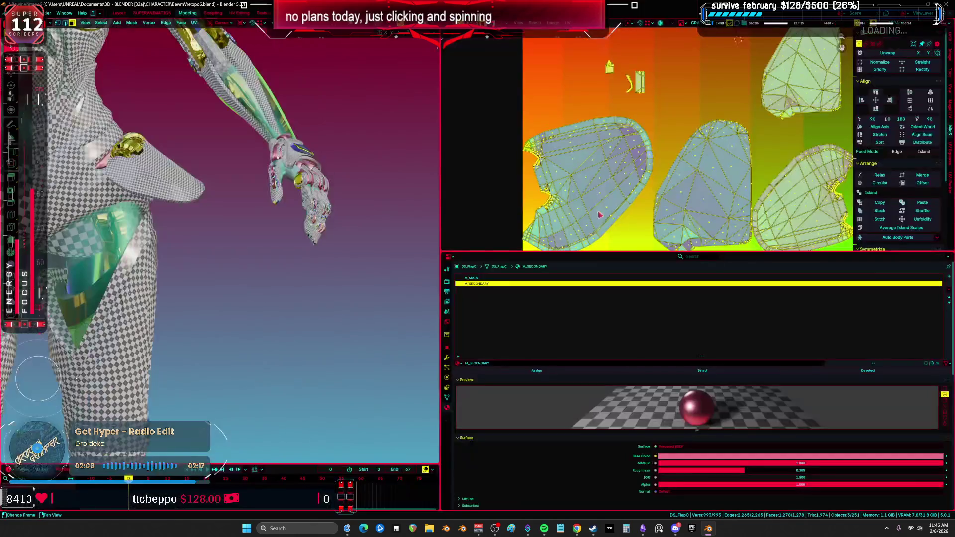
key(ctrl+space)
key(Home)
click(655, 183)
Run UV-Packer on all islands, then undo the automatic pack.
key(a)
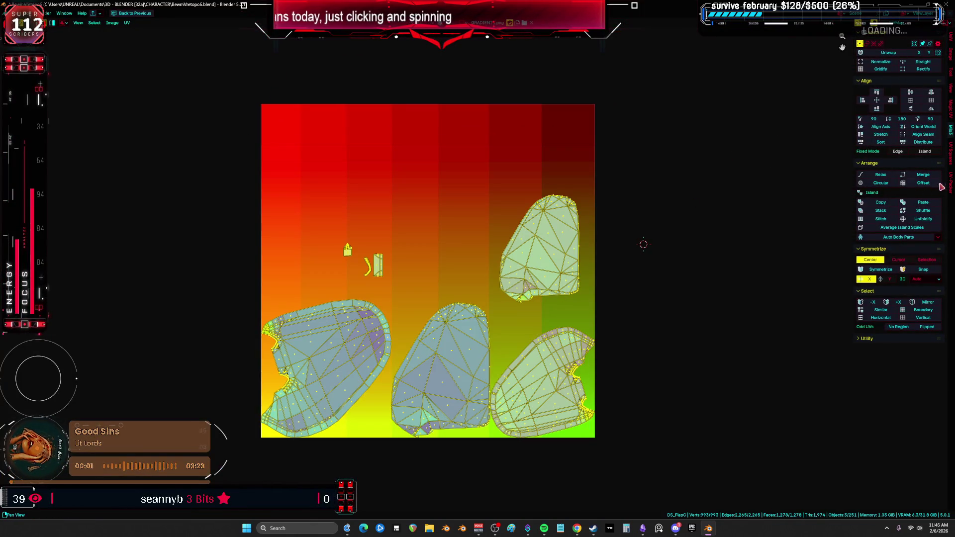
click(951, 184)
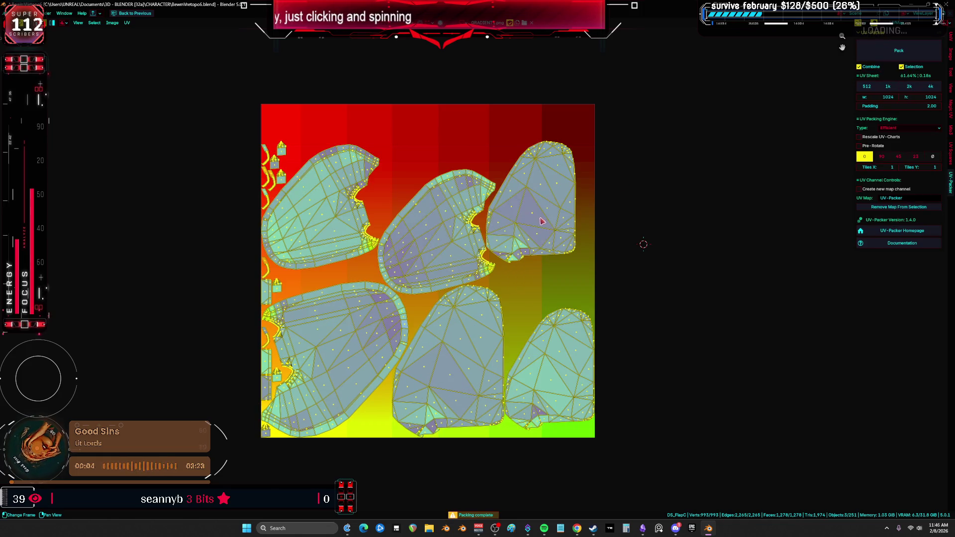
key(ctrl+z)
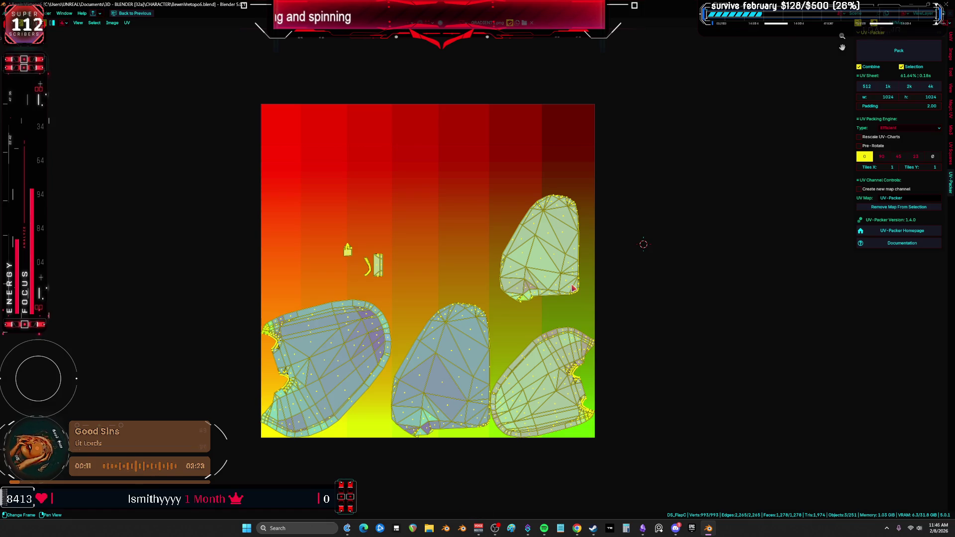
middle_drag(464, 287, 461, 245)
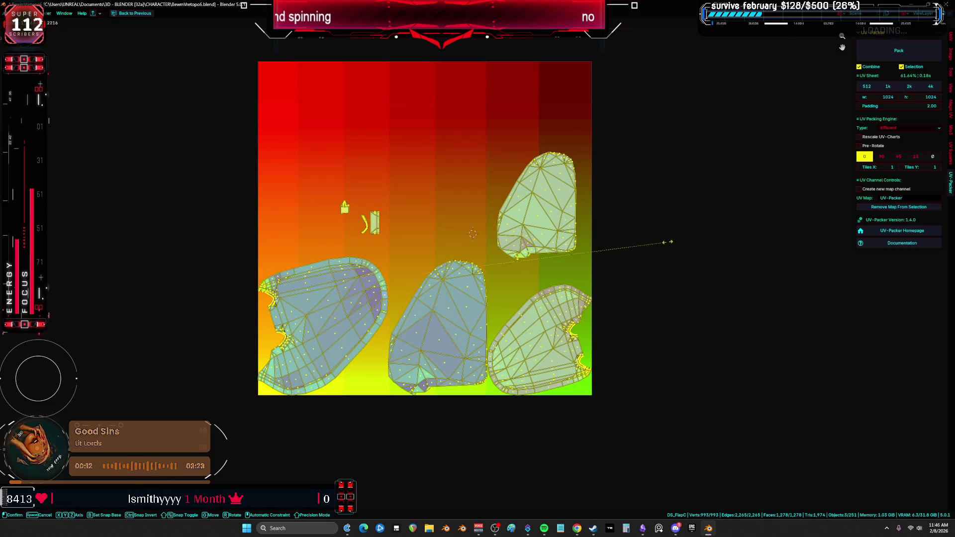
Move the top-right, bottom-right and bottom-left islands to new positions.
mouse_move(608, 129)
mouse_down()
mouse_move(571, 185)
mouse_move(492, 263)
mouse_up()
key(g)
click(592, 211)
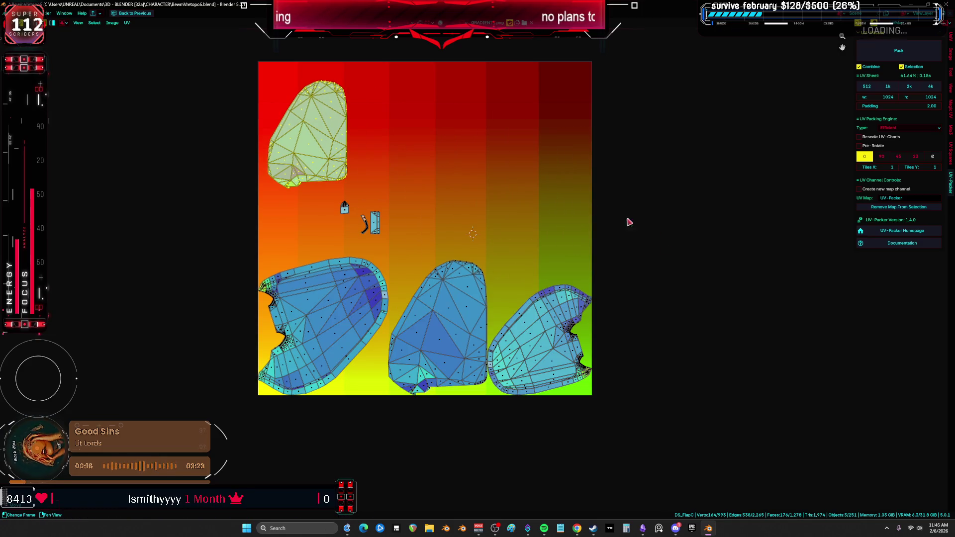
drag(636, 235, 555, 359)
key(g)
click(450, 170)
middle_drag(383, 260, 434, 245)
drag(434, 245, 386, 413)
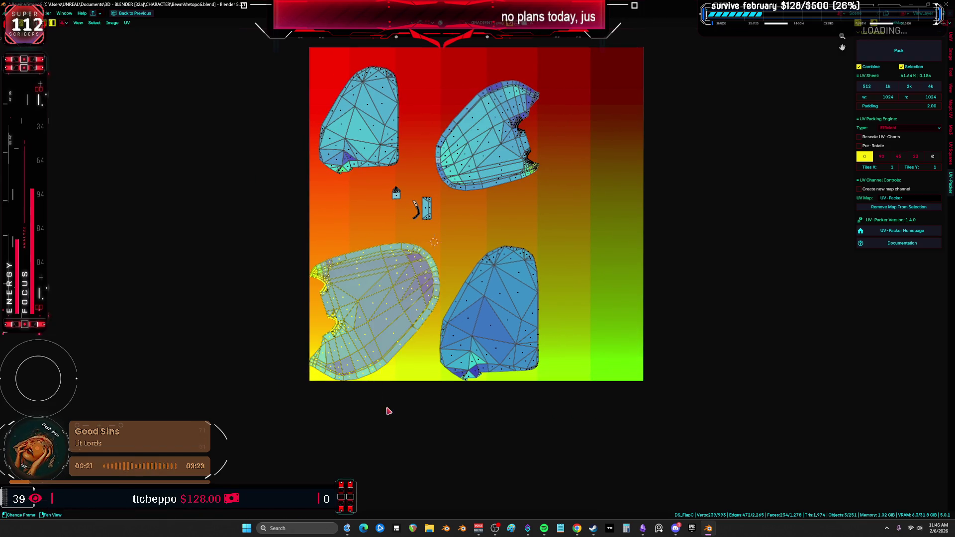
key(g)
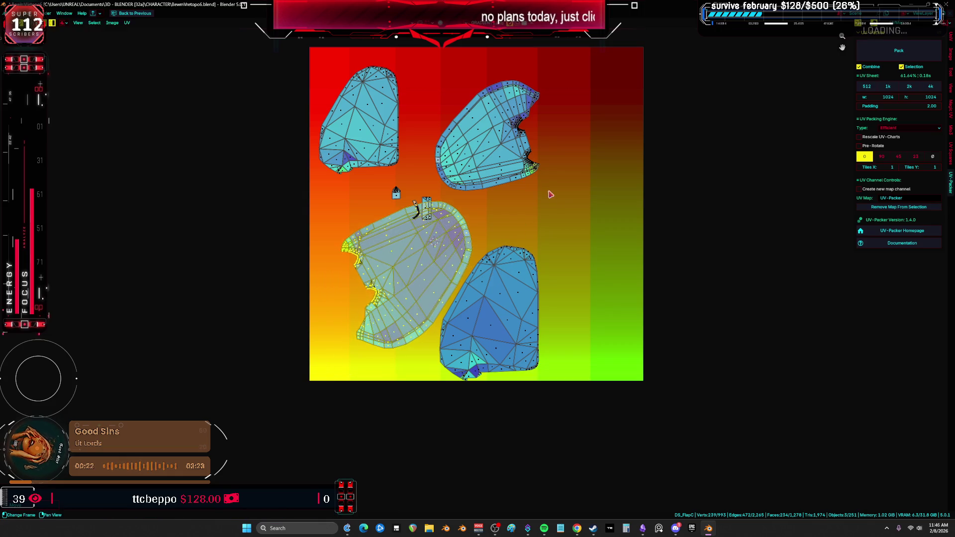
key(g)
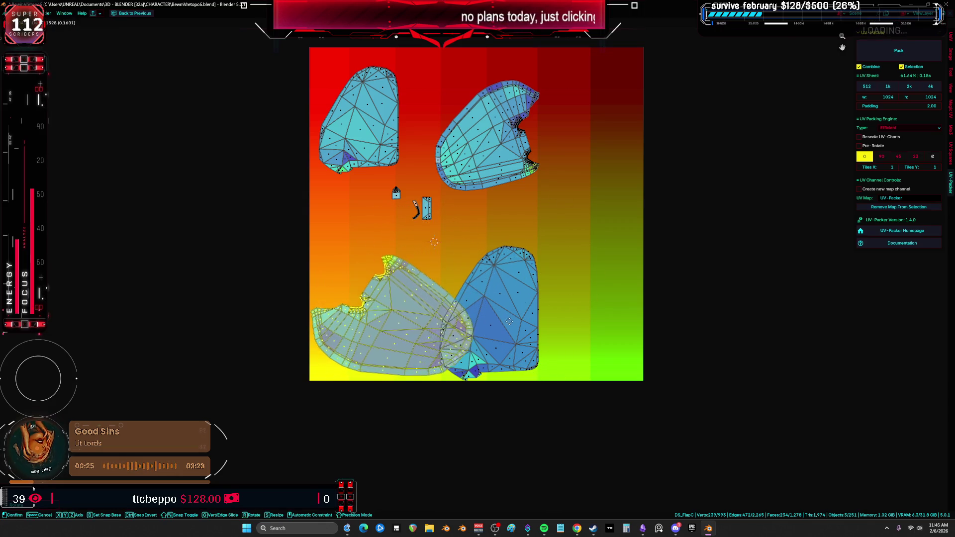
click(522, 318)
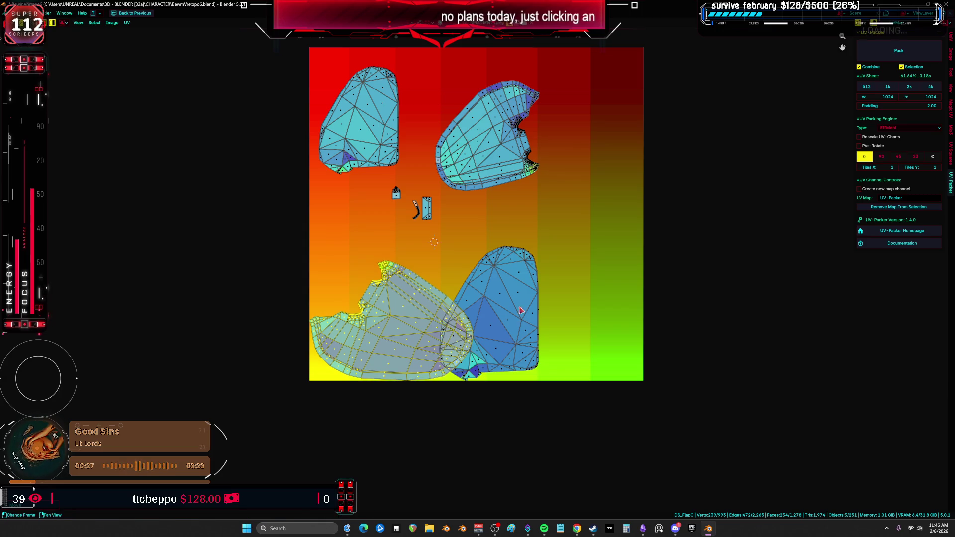
Reposition the bottom-right island, and rotate and move the top-left and right islands.
drag(585, 379, 517, 293)
key(g)
click(554, 185)
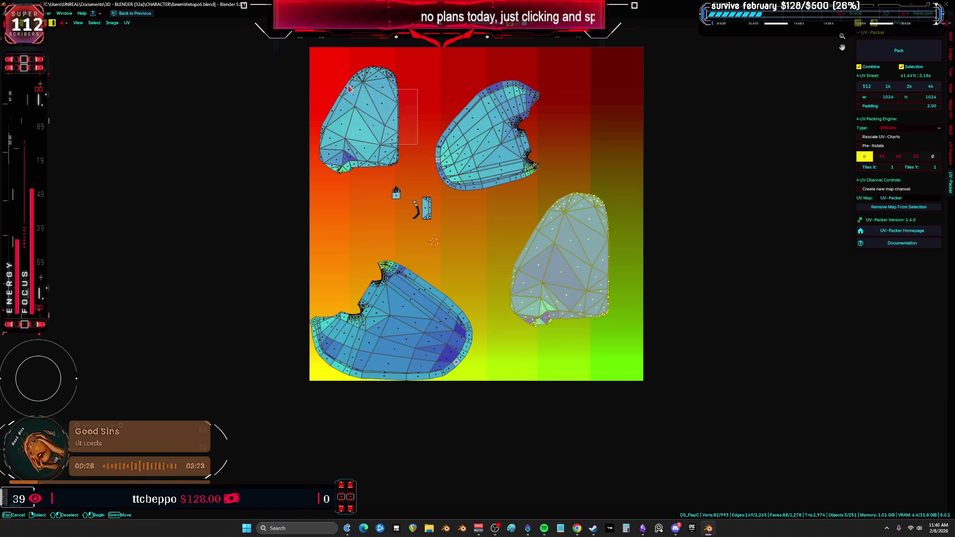
drag(362, 98, 356, 95)
key(g)
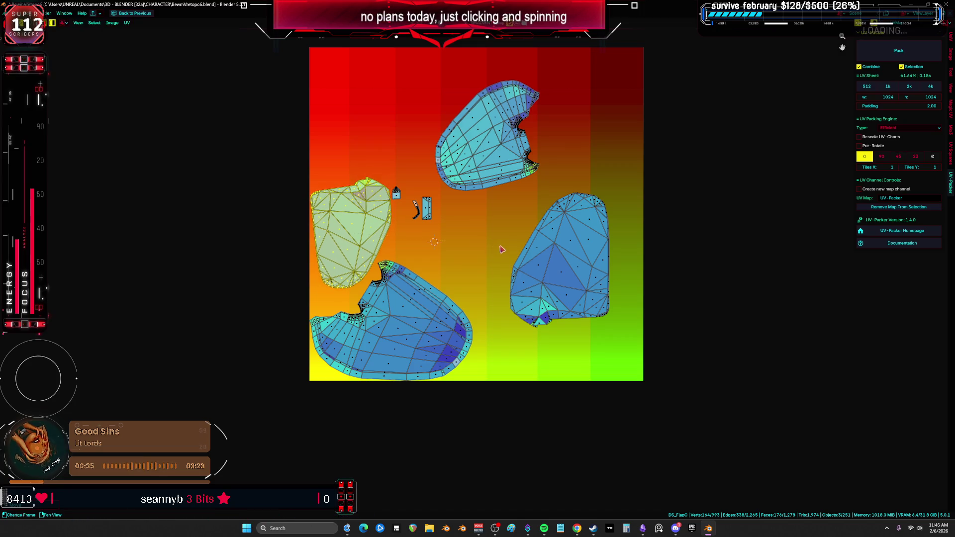
key(r)
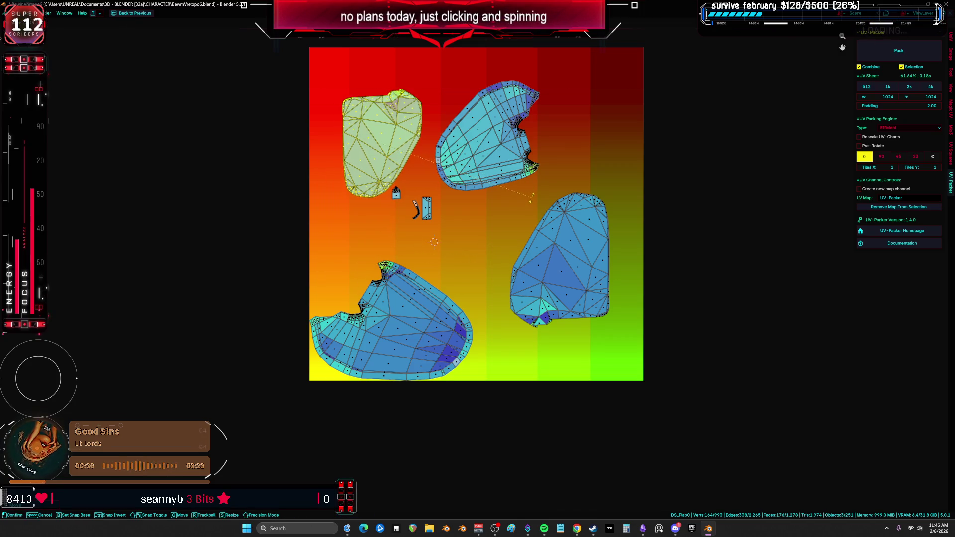
key(g)
click(515, 274)
drag(660, 355, 501, 189)
key(r)
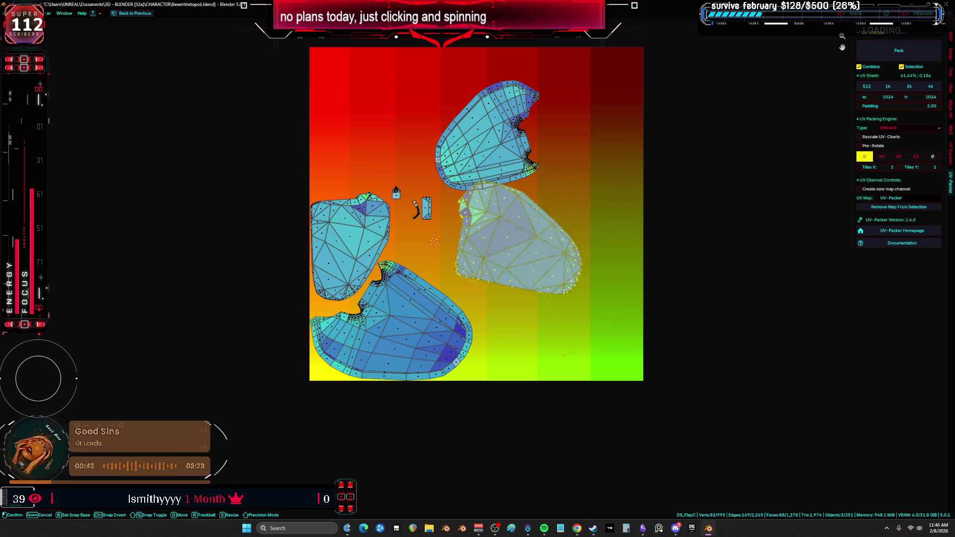
key(g)
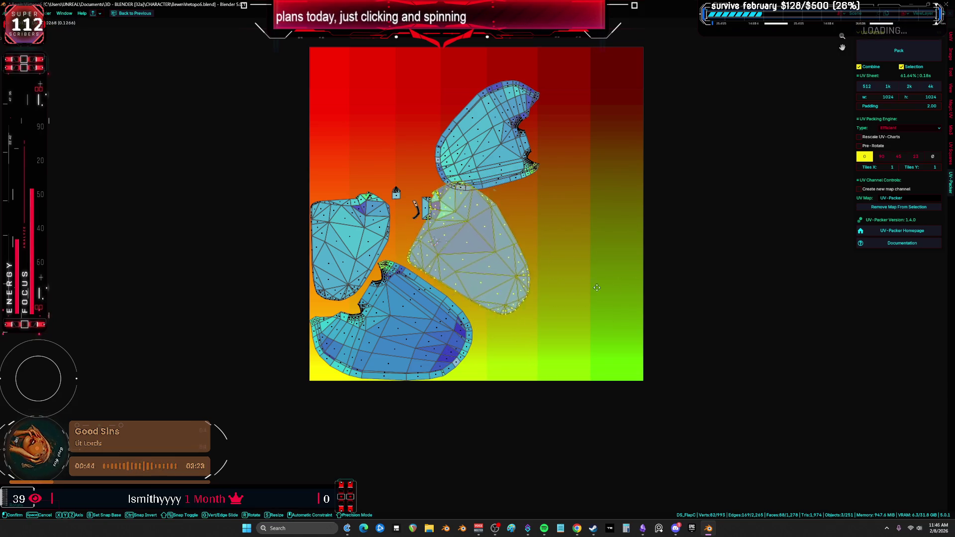
click(708, 276)
Rotate the upper-centre island upright into a gap, and fit the large island into the top gap.
mouse_move(412, 211)
mouse_down()
mouse_move(410, 178)
mouse_move(378, 122)
mouse_up()
drag(499, 158, 496, 191)
key(r)
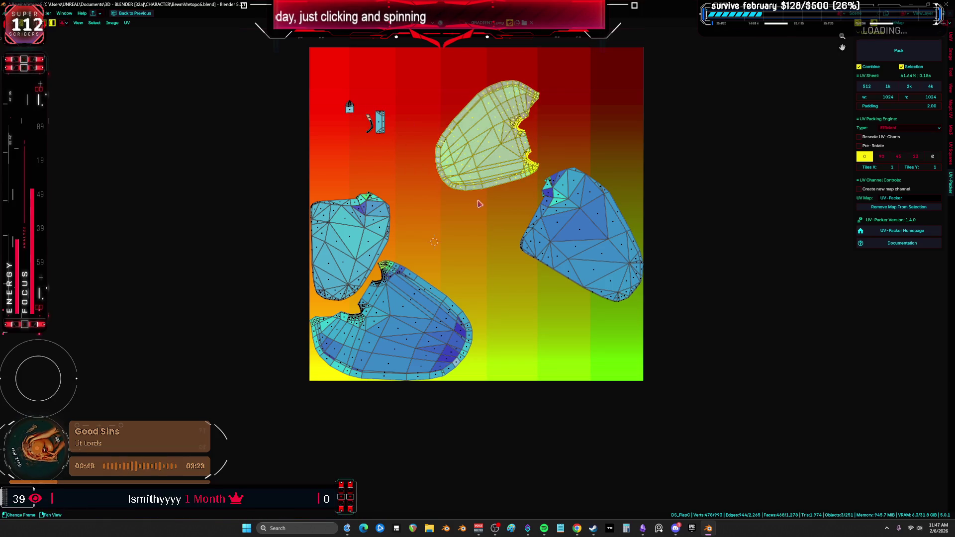
key(g)
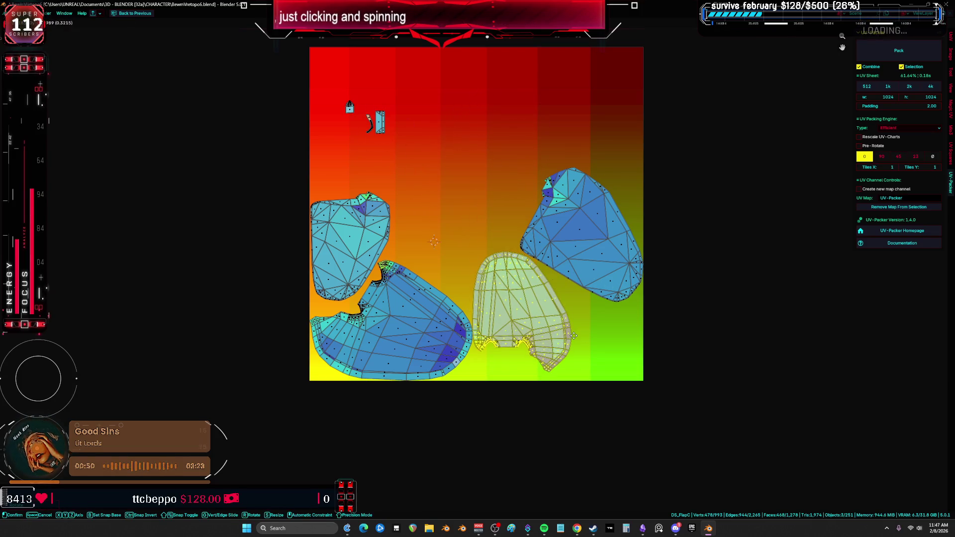
click(568, 270)
key(r)
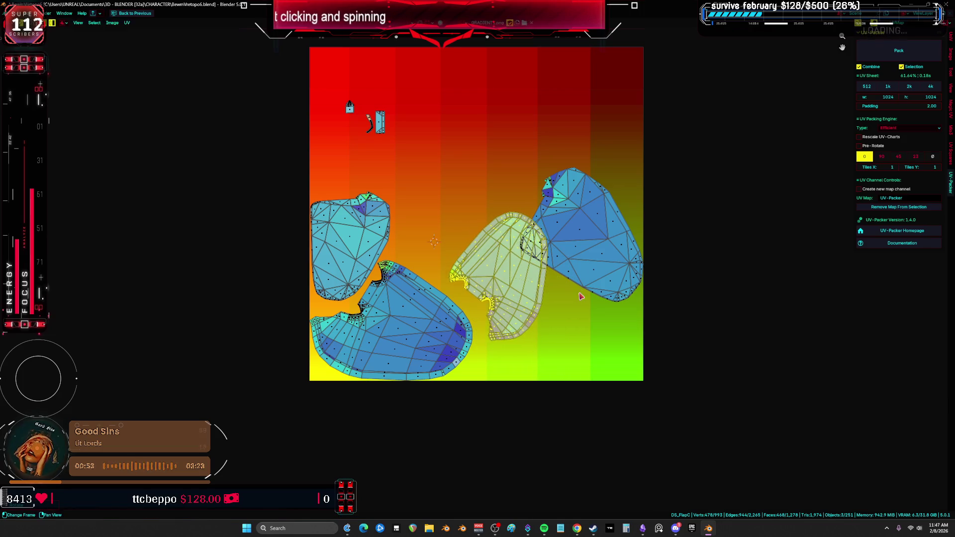
key(g)
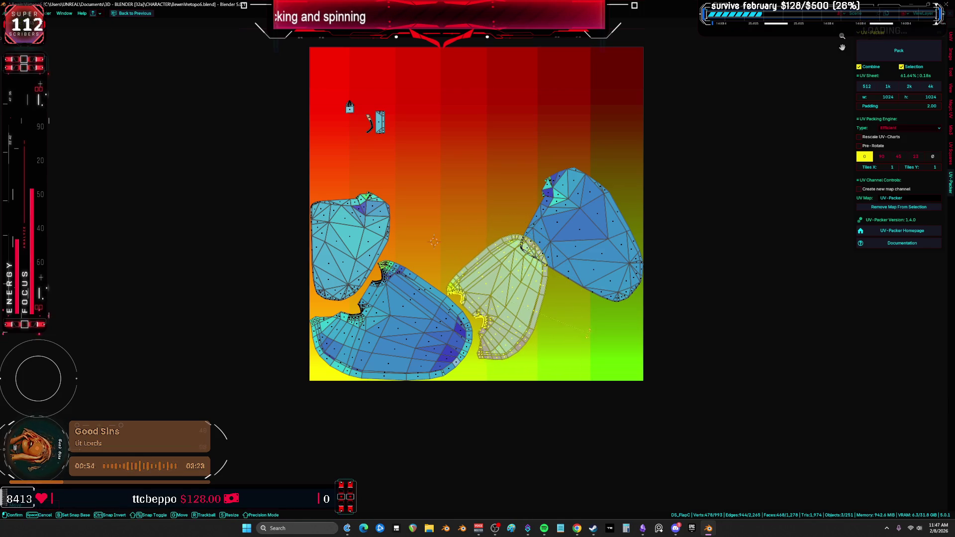
click(589, 339)
click(613, 267)
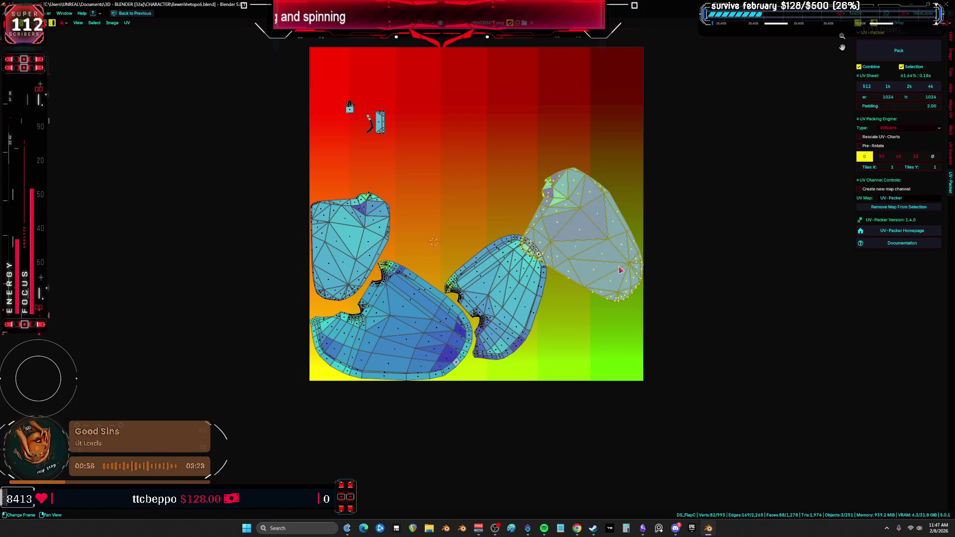
key(g)
key(r)
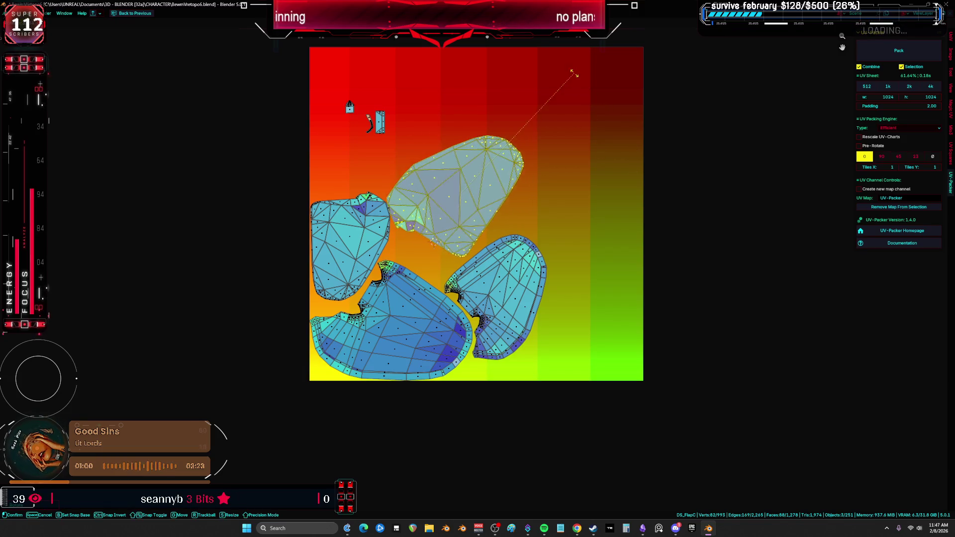
key(g)
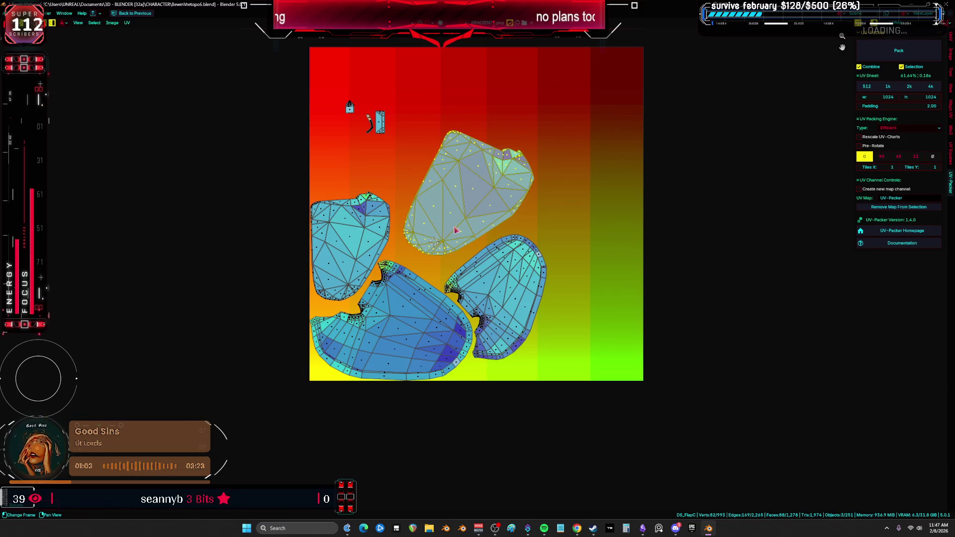
click(570, 217)
Tuck the small upper-left pieces closer in, then select all islands and scale them up.
click(380, 121)
key(g)
click(315, 150)
scroll(474, 191, down, 1)
key(a)
key(s)
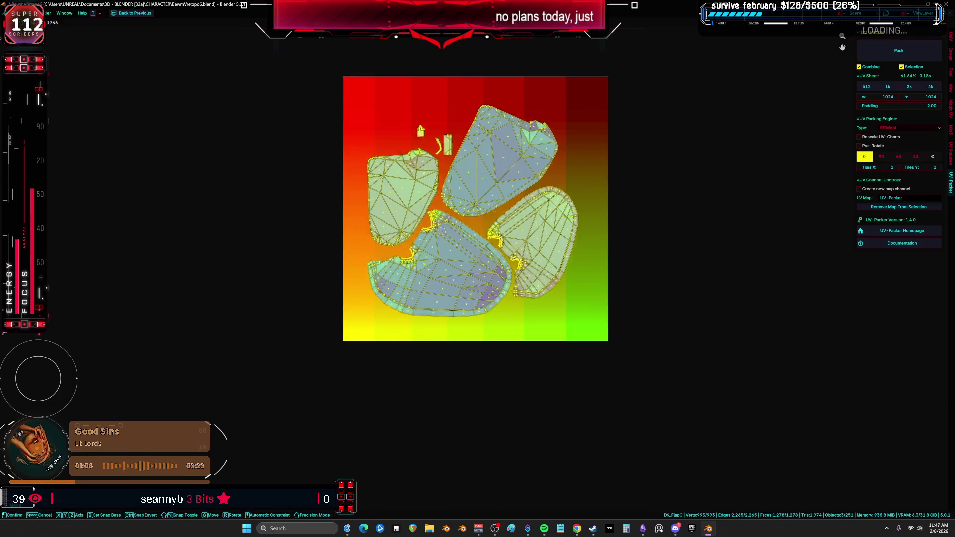
Keep the enlarged UV layout and view the character in Object mode full screen.
click(592, 224)
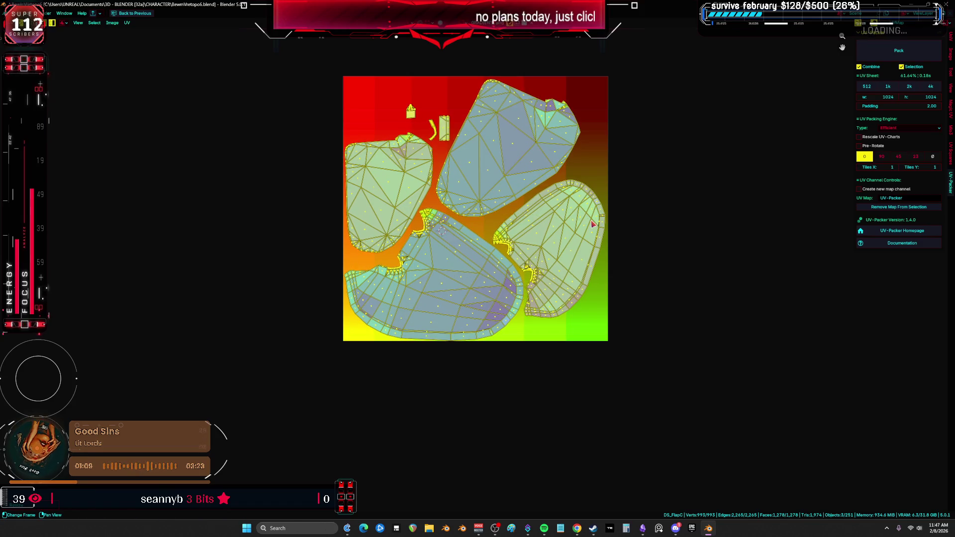
key(ctrl+space)
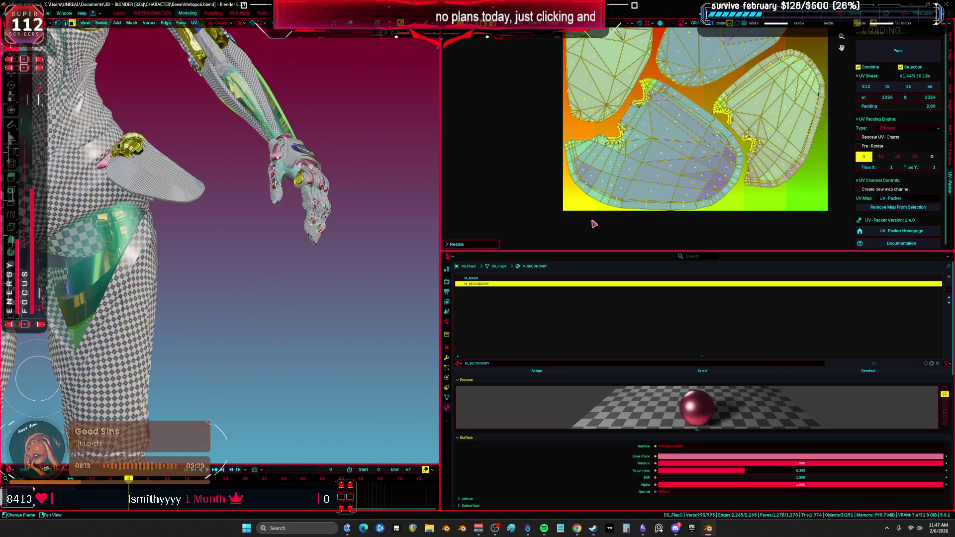
key(ctrl+space)
key(Tab)
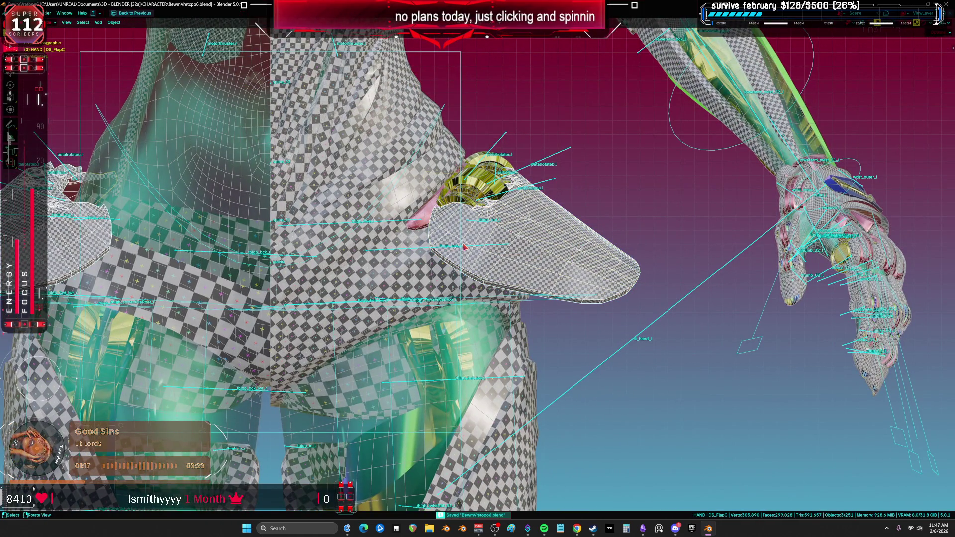